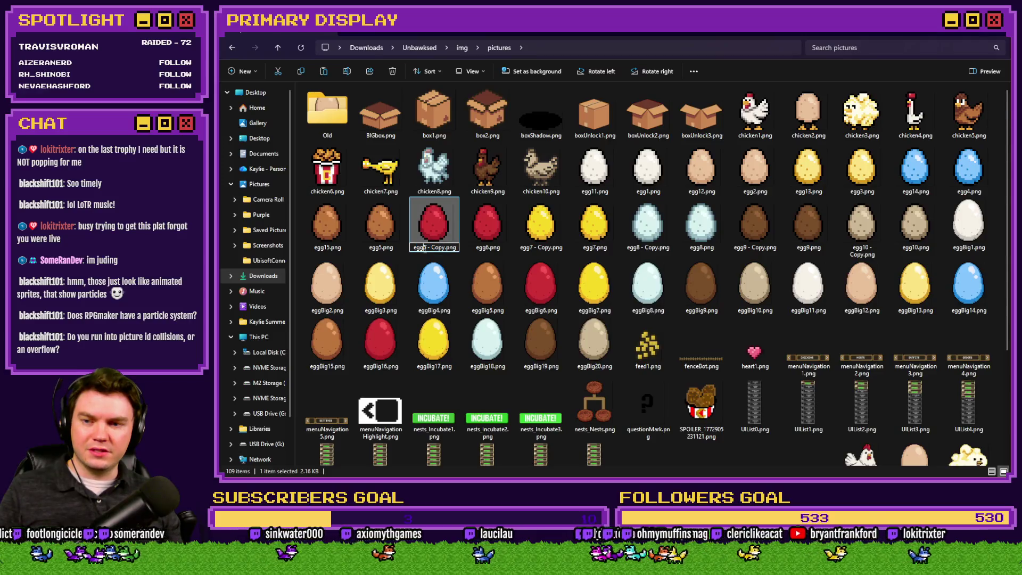
# - Rename the copied egg pictures to egg16, egg17 and egg18
pyautogui.write('egg16')
pyautogui.press('Return')
pyautogui.click(540, 250)
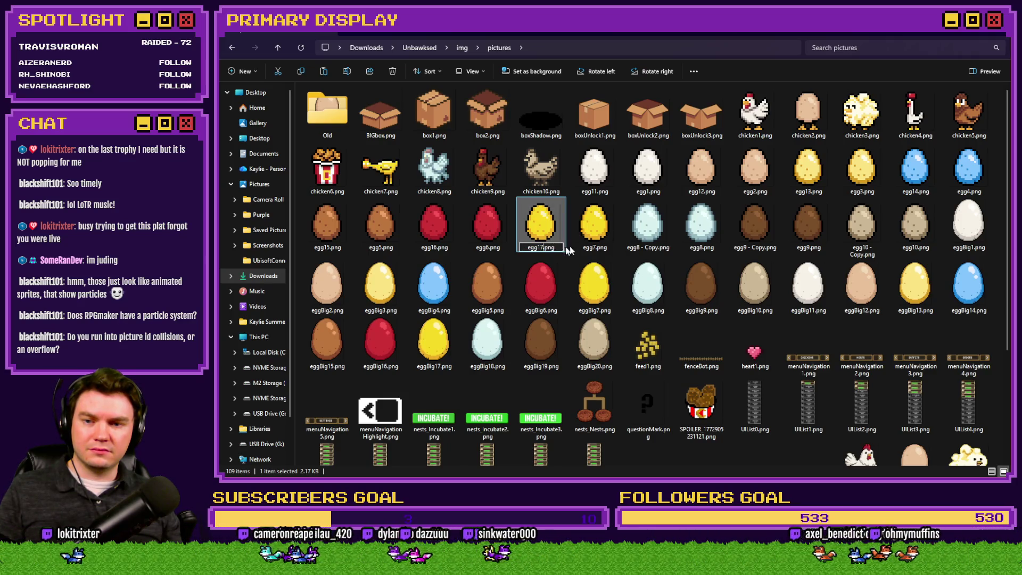
pyautogui.click(662, 244)
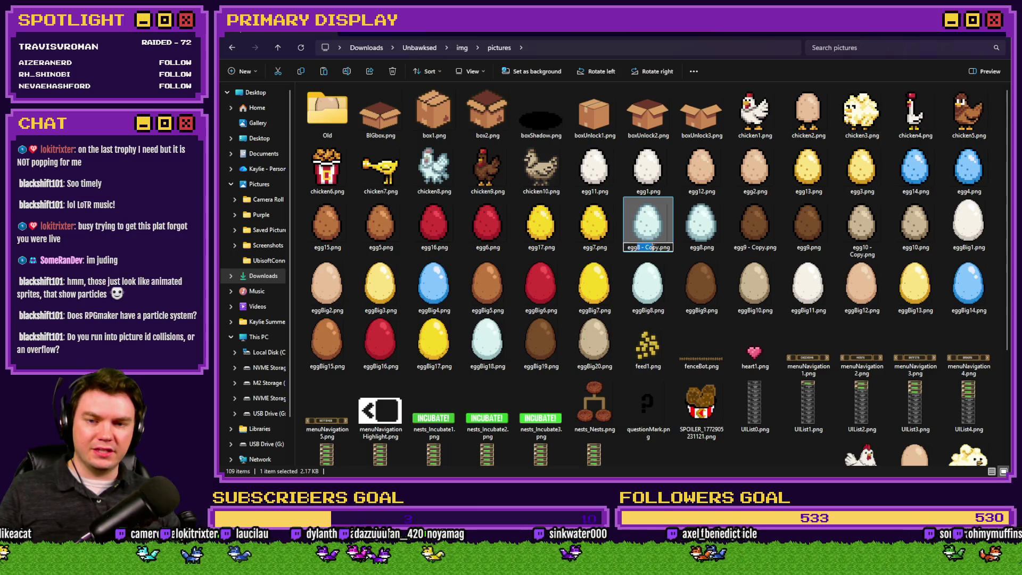
pyautogui.write('egg18')
pyautogui.press('Return')
# - Rename the egg9 and egg10 copies to egg19 and egg20
pyautogui.click(746, 247)
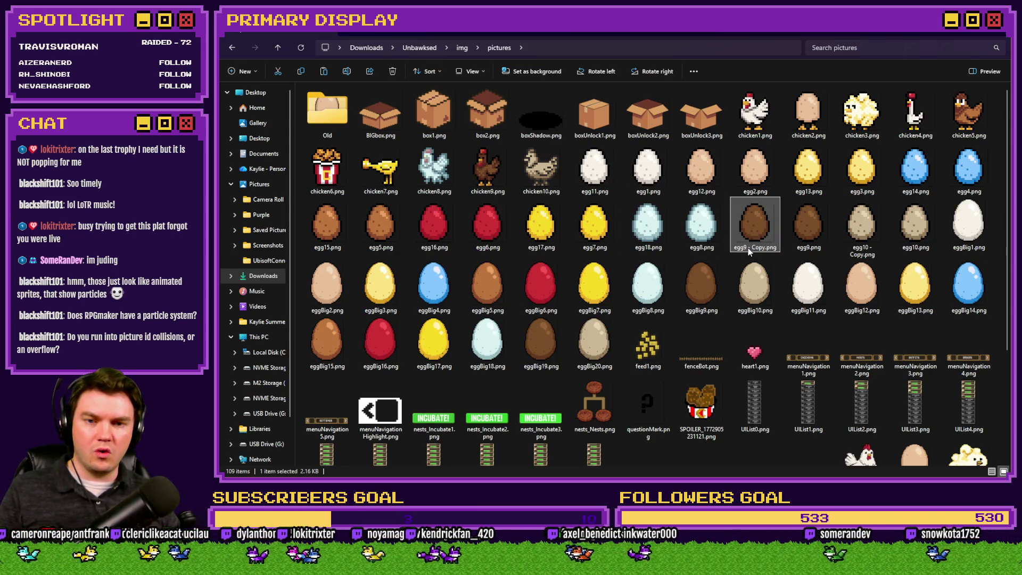
pyautogui.click(748, 247)
pyautogui.moveTo(748, 247); pyautogui.dragTo(765, 247)
pyautogui.write('egg19')
pyautogui.press('Return')
pyautogui.click(861, 250)
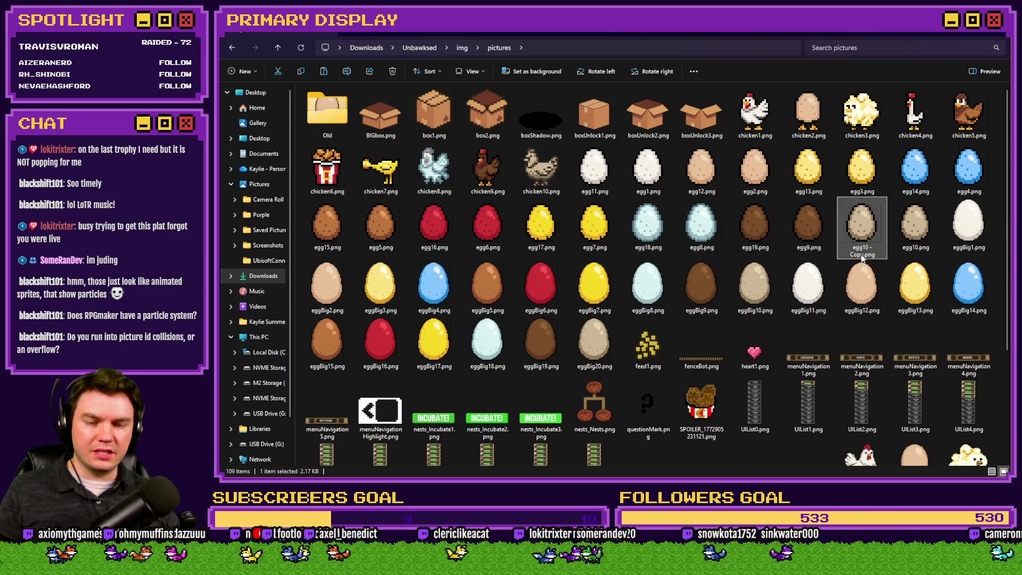
pyautogui.click(862, 253)
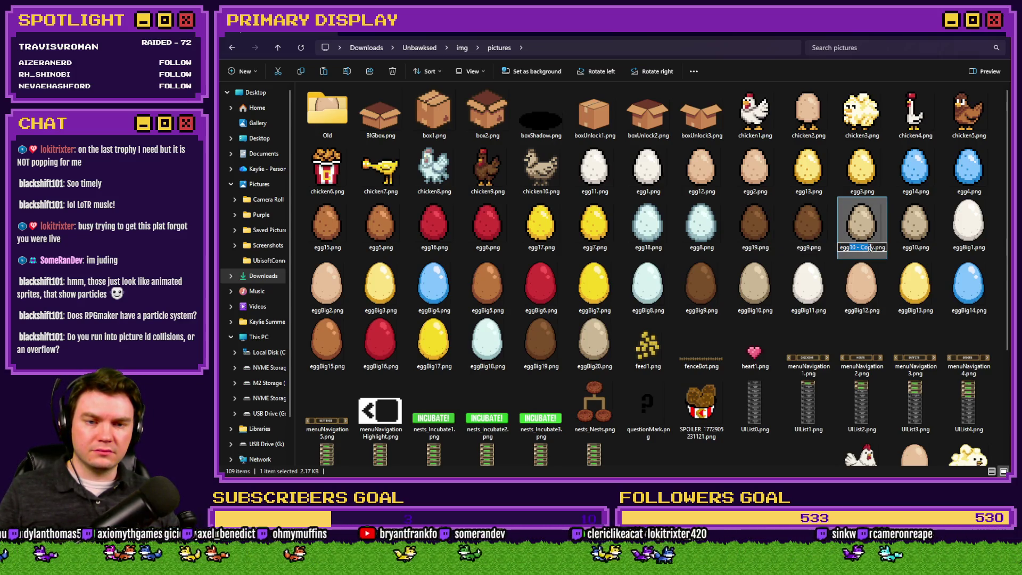
pyautogui.press('Return')
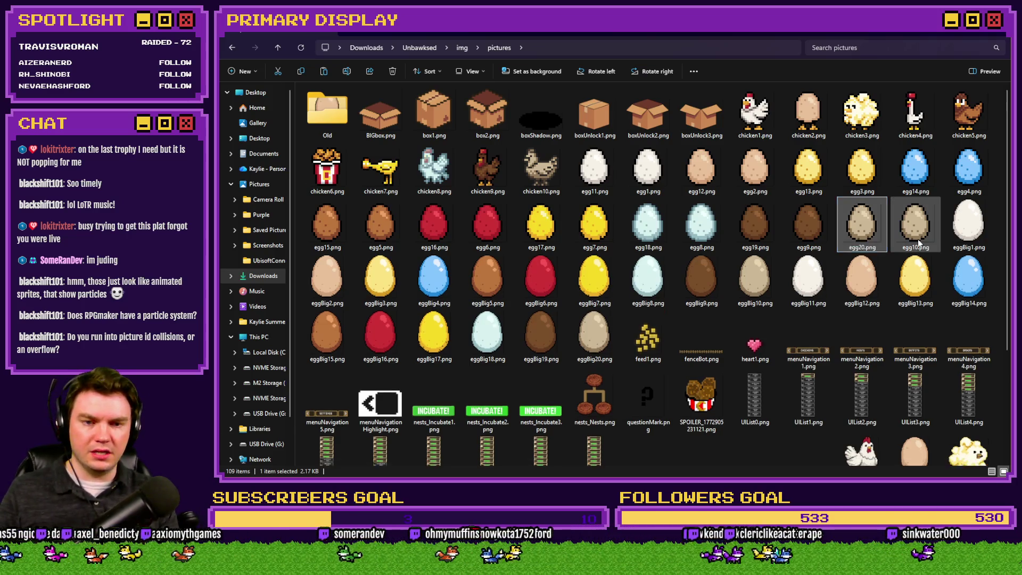
# - Refresh the pictures folder so it sorts by name, then select egg1 through egg10
pyautogui.press('F5')
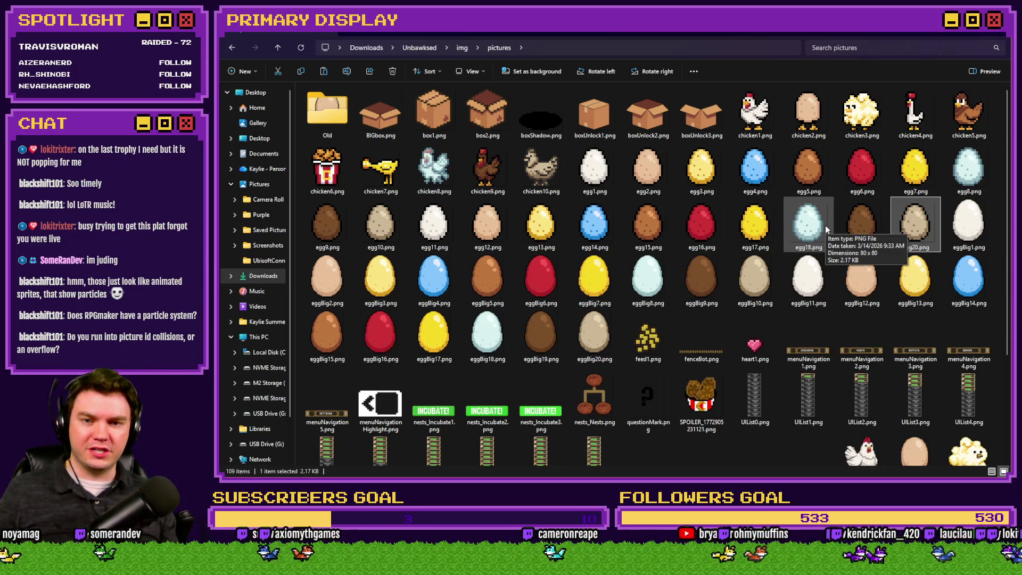
pyautogui.click(595, 168)
pyautogui.keyDown('shift'); pyautogui.click(600, 322); pyautogui.keyUp('shift')
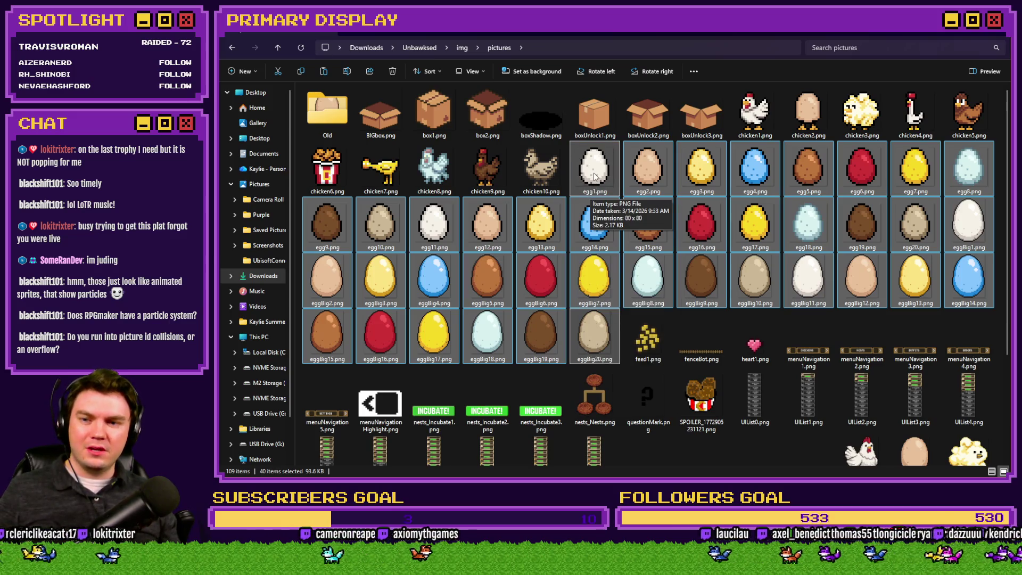
pyautogui.keyDown('shift'); pyautogui.click(366, 234); pyautogui.keyUp('shift')
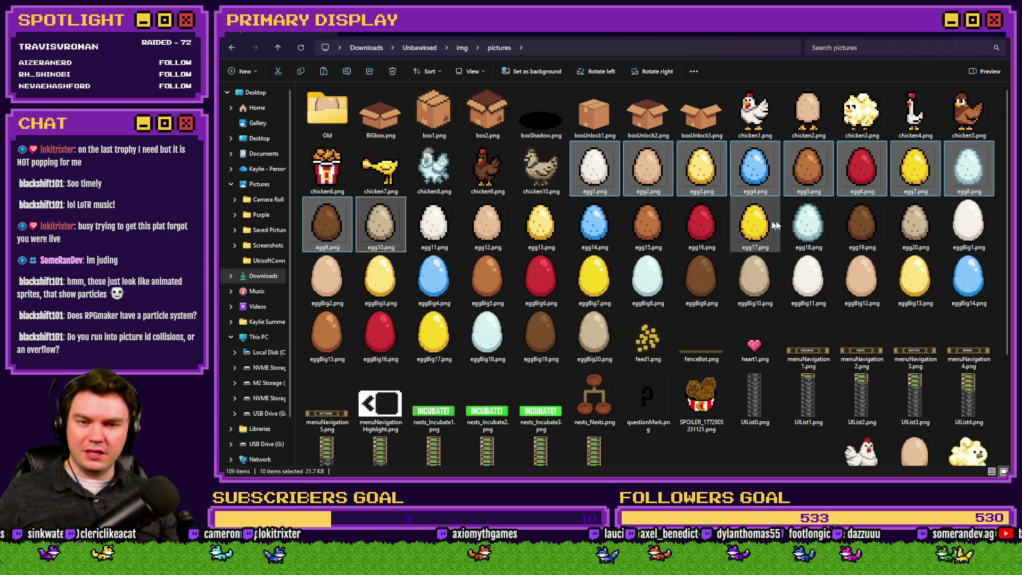
# - Add eggBig1–eggBig9 to the selection, then reselect every egg file from egg1 through eggBig20
pyautogui.keyDown('ctrl'); pyautogui.click(970, 228); pyautogui.keyUp('ctrl')
pyautogui.keyDown('ctrl'); pyautogui.click(327, 279); pyautogui.keyUp('ctrl')
pyautogui.keyDown('ctrl'); pyautogui.click(380, 280); pyautogui.keyUp('ctrl')
pyautogui.keyDown('ctrl'); pyautogui.click(433, 279); pyautogui.keyUp('ctrl')
pyautogui.keyDown('ctrl'); pyautogui.click(486, 280); pyautogui.keyUp('ctrl')
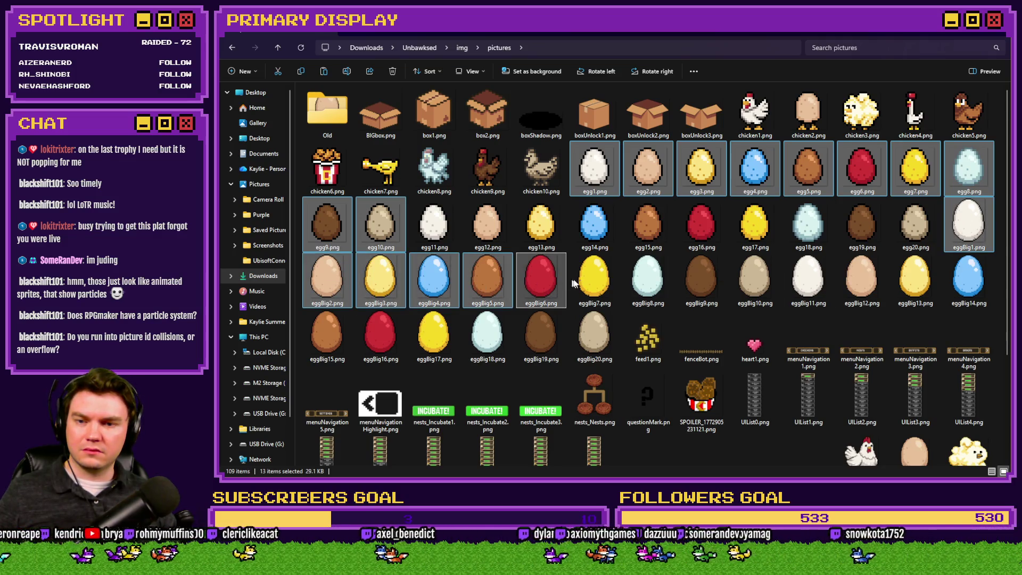
pyautogui.keyDown('ctrl'); pyautogui.click(594, 283); pyautogui.keyUp('ctrl')
pyautogui.keyDown('ctrl'); pyautogui.click(647, 284); pyautogui.keyUp('ctrl')
pyautogui.keyDown('ctrl'); pyautogui.click(700, 284); pyautogui.keyUp('ctrl')
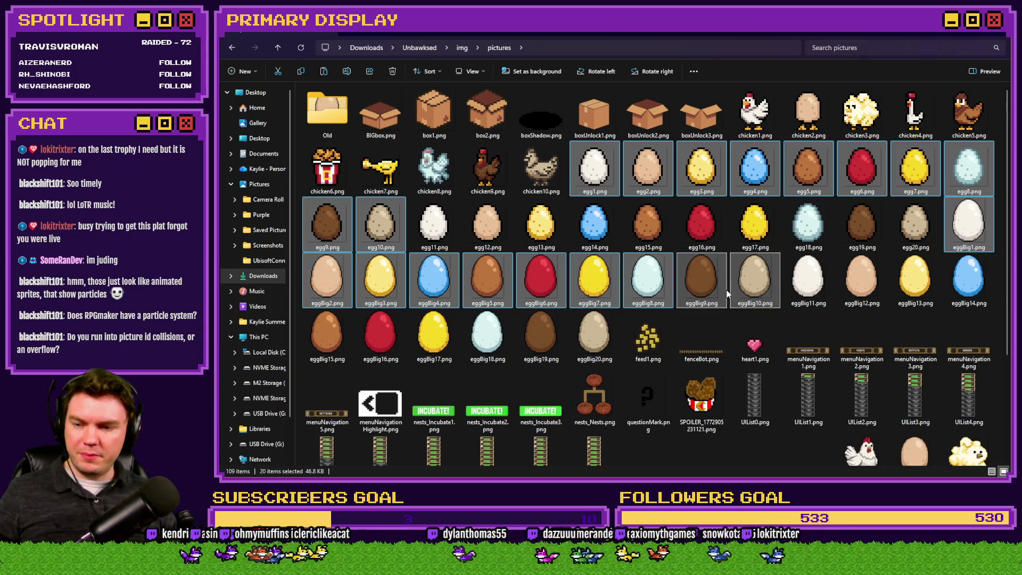
pyautogui.click(595, 167)
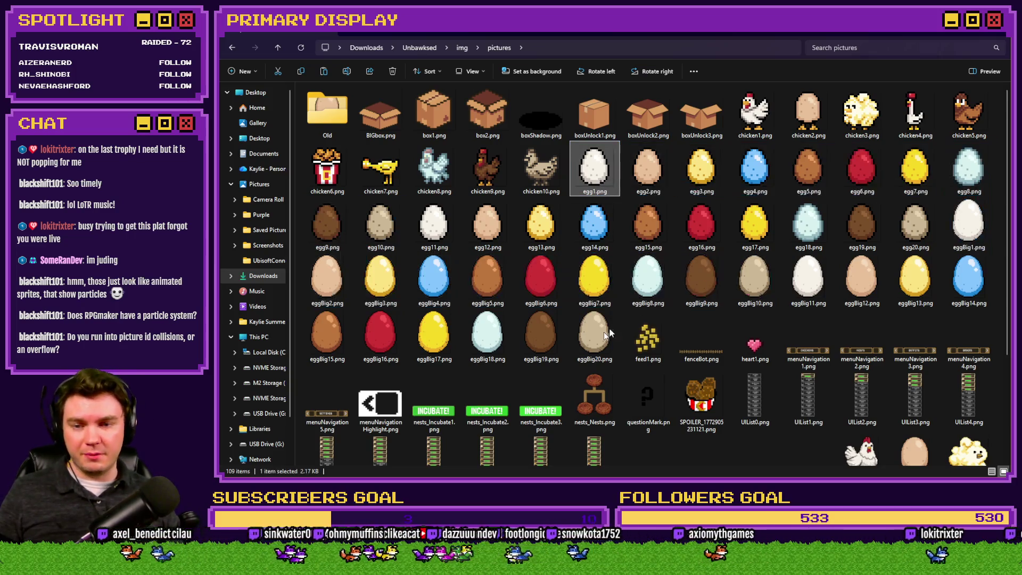
pyautogui.keyDown('shift'); pyautogui.click(605, 336); pyautogui.keyUp('shift')
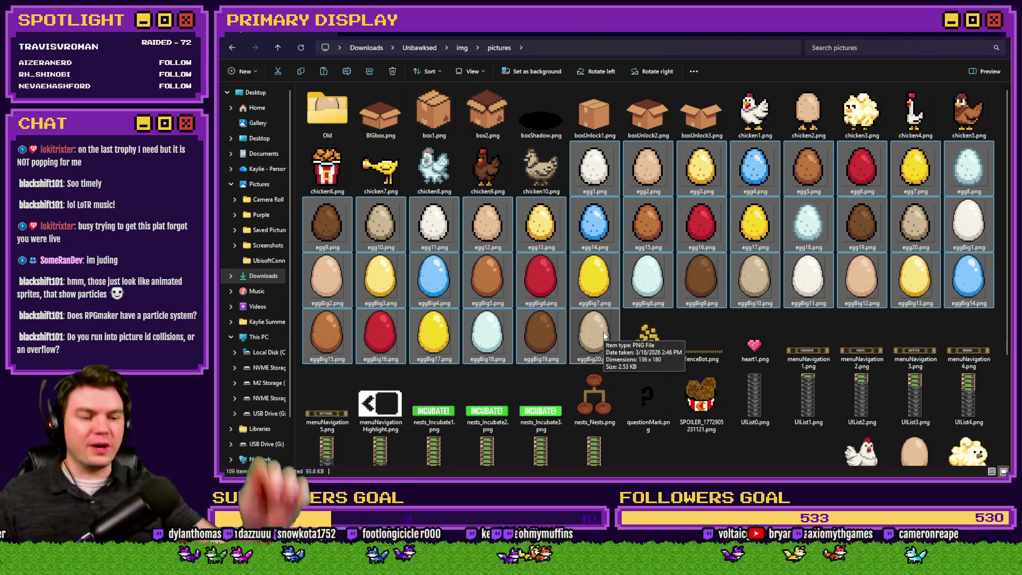
pyautogui.hotkey('alt', 'Tab')
# - Back in RPG Maker MZ, close the Database without saving changes
pyautogui.click(604, 335)
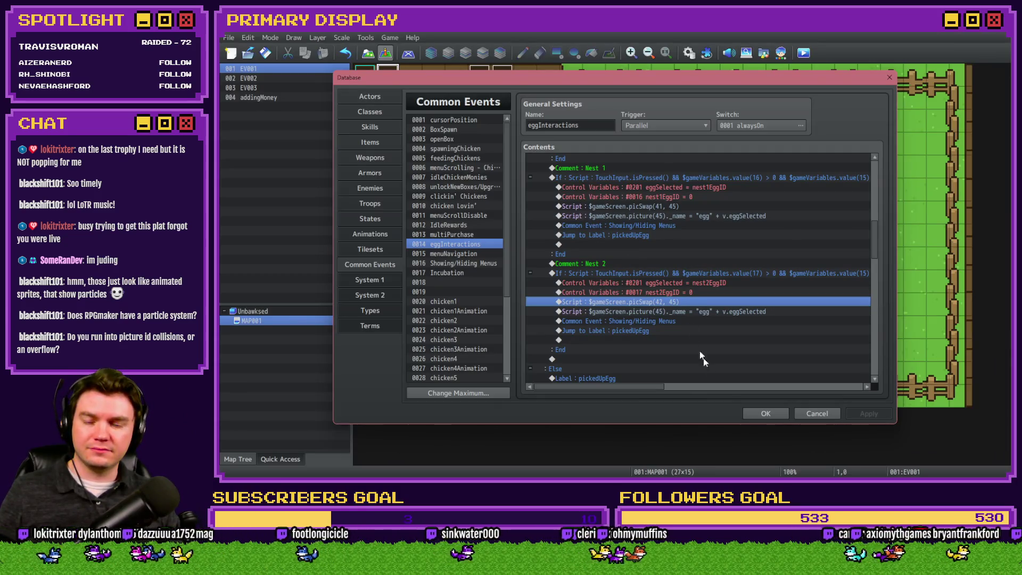
pyautogui.click(761, 414)
pyautogui.click(804, 53)
pyautogui.click(670, 227)
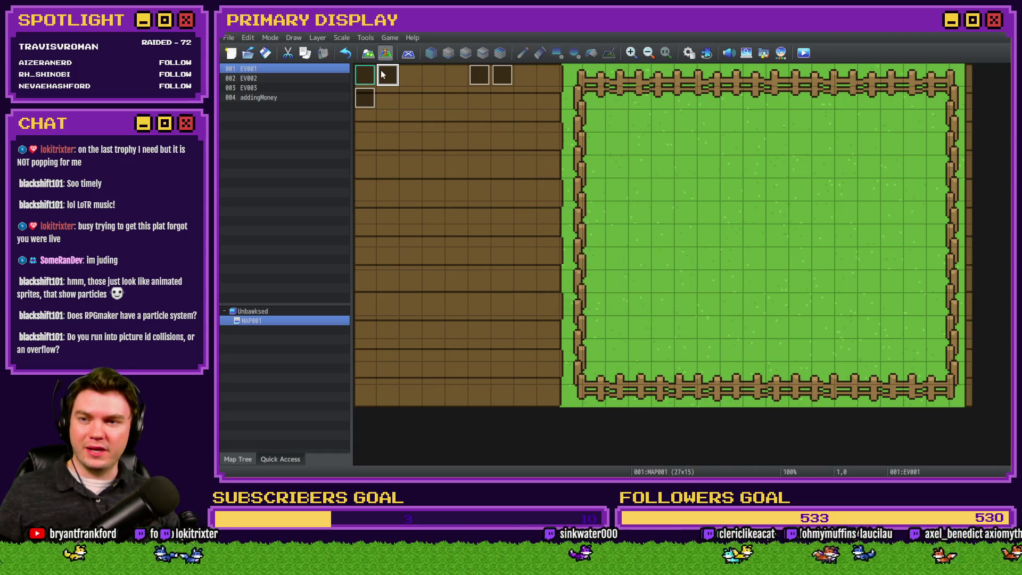
# - Open EV001's EliMZ_EasingPicture plugin command for Picture Id 30
pyautogui.doubleClick(388, 75)
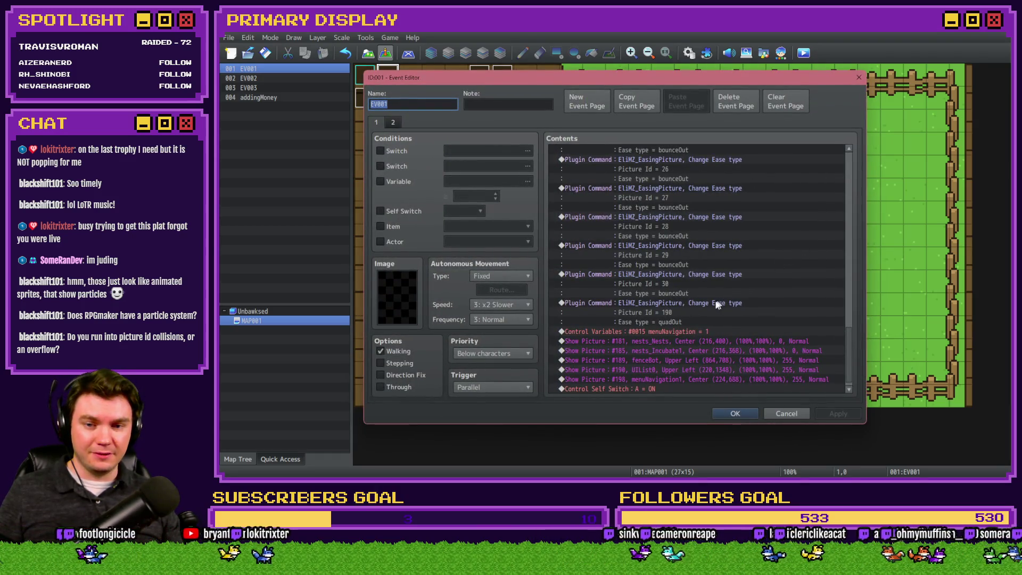
pyautogui.click(683, 288)
pyautogui.scroll(7, 671, 319)
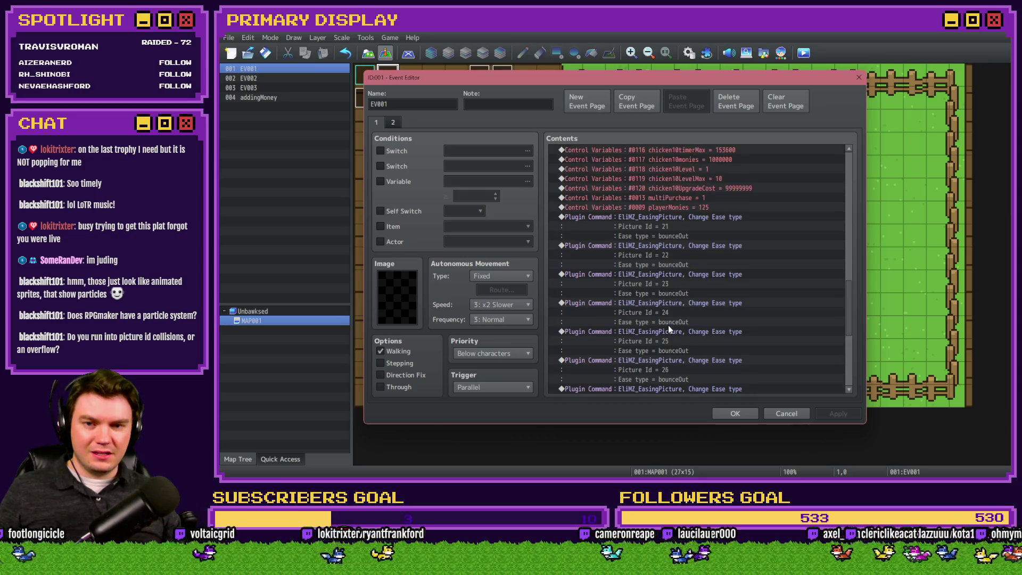
pyautogui.scroll(-6, 669, 325)
pyautogui.doubleClick(686, 313)
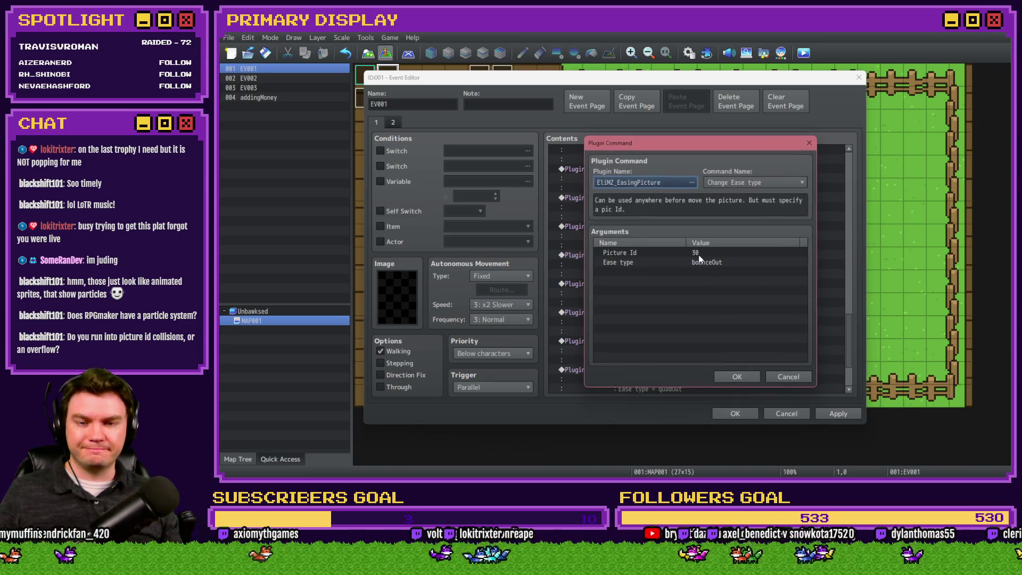
# - Change the next easing commands' Picture Ids to 31, 32 and 33
pyautogui.doubleClick(696, 254)
pyautogui.write('31')
pyautogui.click(721, 304)
pyautogui.click(736, 376)
pyautogui.doubleClick(730, 351)
pyautogui.doubleClick(692, 252)
pyautogui.write('32')
pyautogui.press('Return')
pyautogui.click(737, 376)
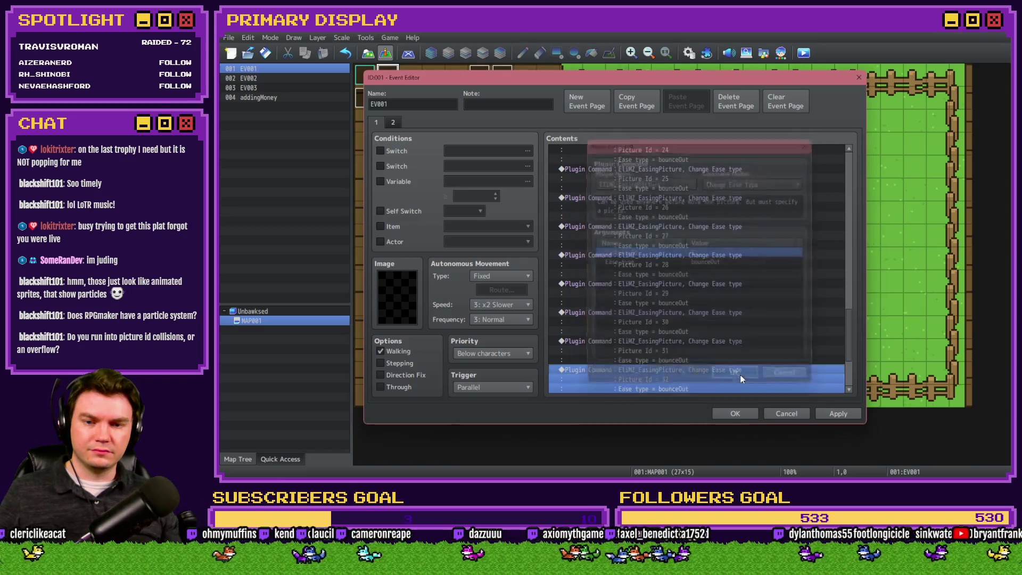
pyautogui.doubleClick(692, 360)
pyautogui.doubleClick(699, 251)
pyautogui.write('33')
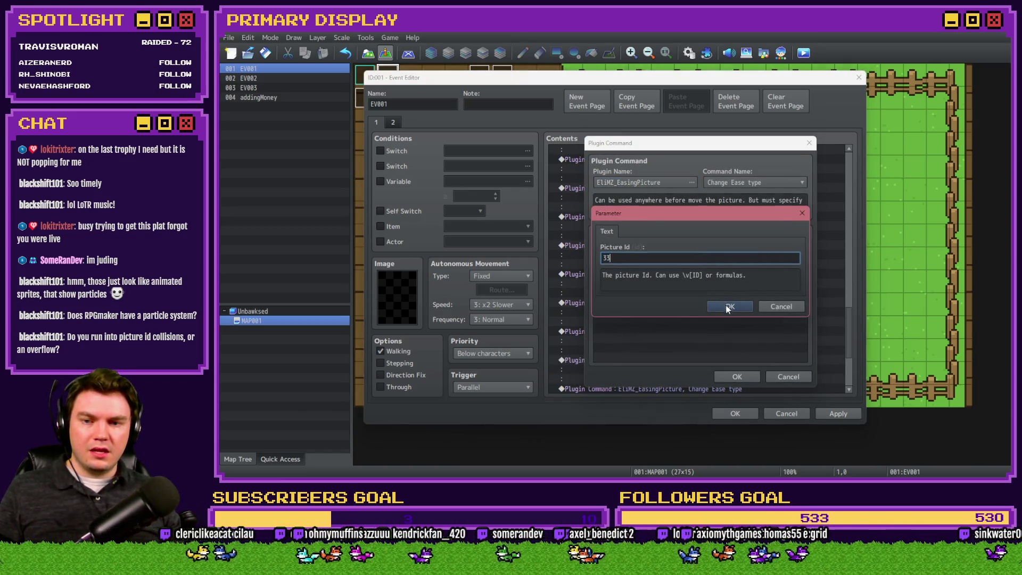
pyautogui.click(726, 305)
pyautogui.click(735, 373)
# - Set the following easing commands to Picture Ids 34, 35 and 36
pyautogui.doubleClick(735, 372)
pyautogui.doubleClick(696, 252)
pyautogui.write('34')
pyautogui.click(727, 309)
pyautogui.click(745, 376)
pyautogui.doubleClick(746, 376)
pyautogui.doubleClick(695, 252)
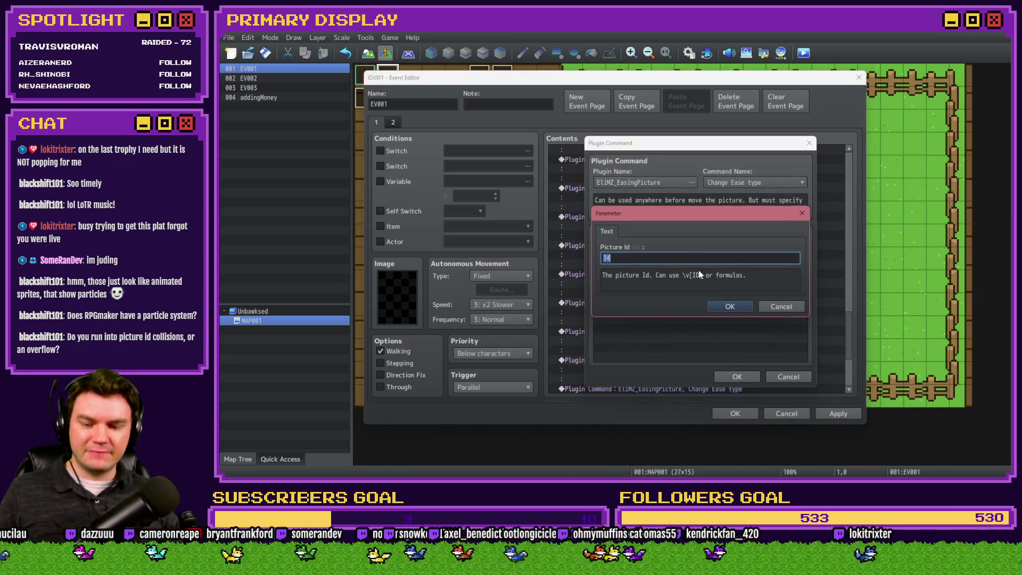
pyautogui.click(732, 306)
pyautogui.click(736, 376)
pyautogui.click(716, 356)
pyautogui.doubleClick(717, 355)
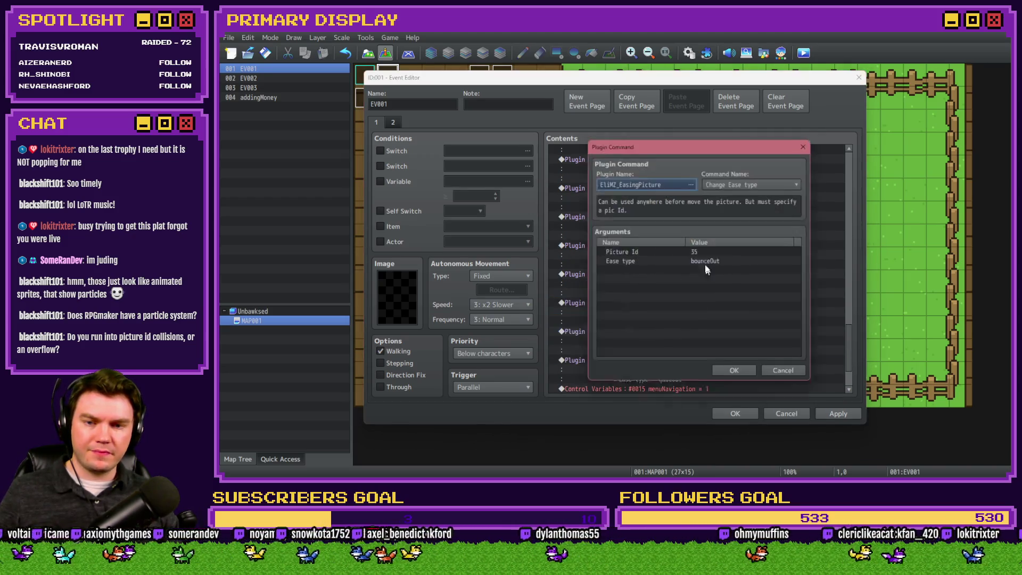
pyautogui.doubleClick(708, 249)
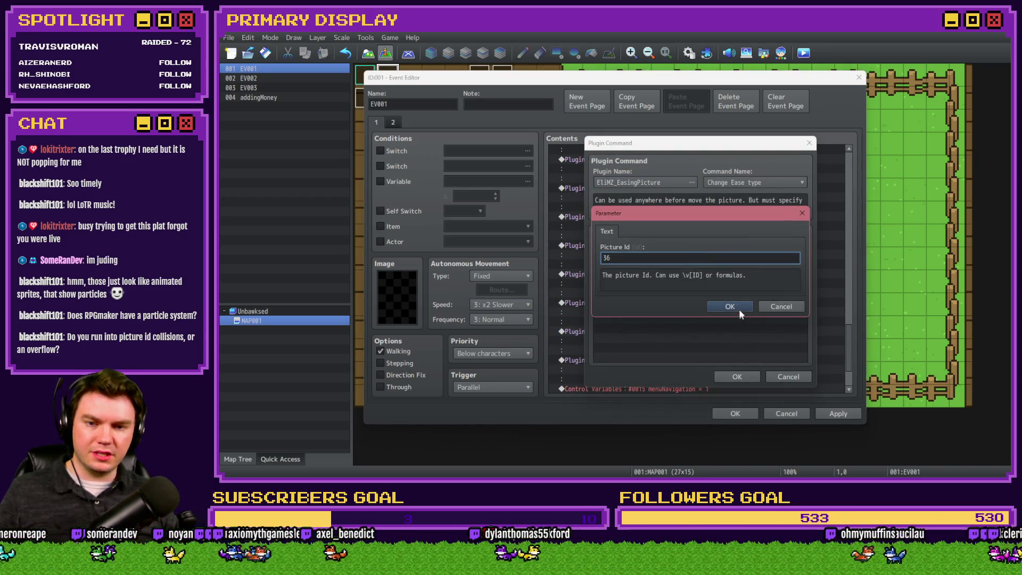
pyautogui.click(730, 306)
pyautogui.click(737, 376)
# - Set the next easing commands to Picture Ids 37, 38 and 39
pyautogui.doubleClick(732, 358)
pyautogui.doubleClick(710, 252)
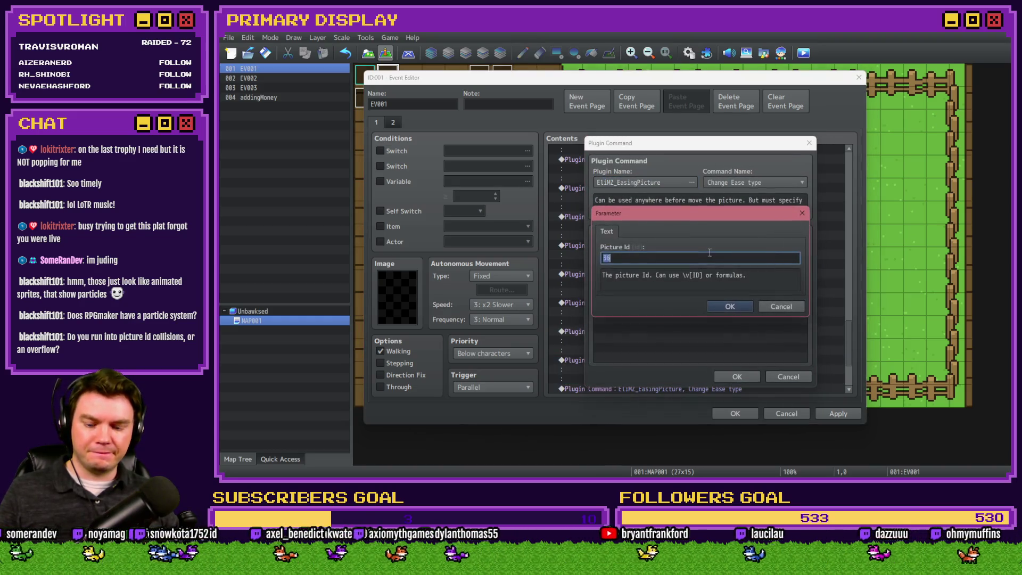
pyautogui.click(730, 306)
pyautogui.click(728, 377)
pyautogui.doubleClick(728, 367)
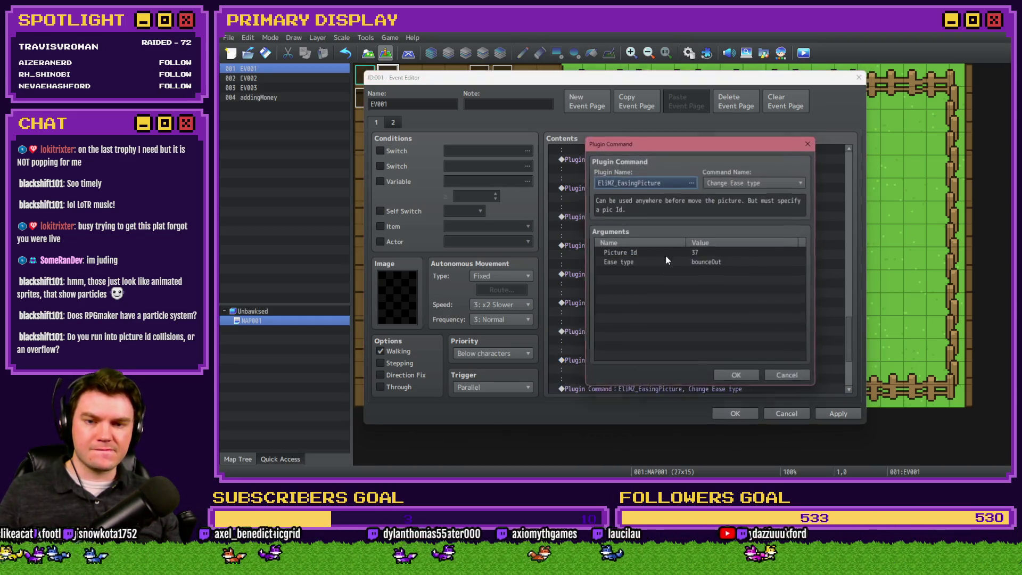
pyautogui.doubleClick(694, 255)
pyautogui.write('3')
pyautogui.click(730, 307)
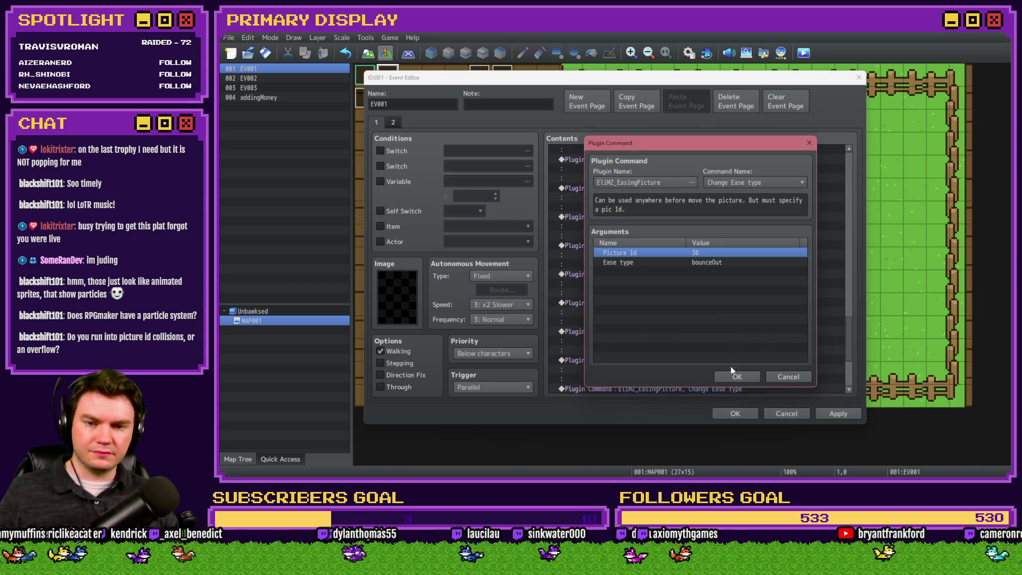
pyautogui.click(737, 377)
pyautogui.press('Return')
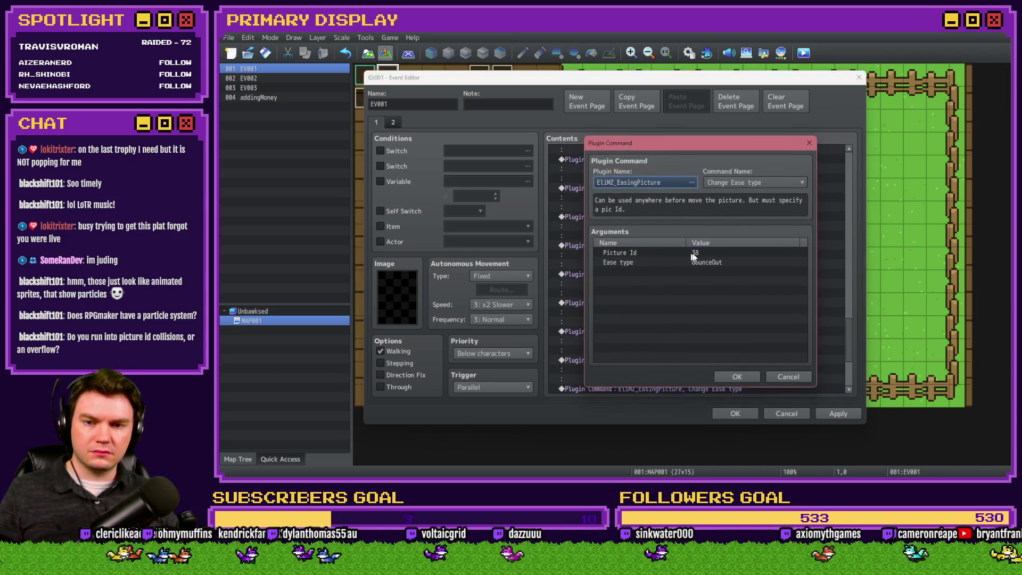
pyautogui.doubleClick(687, 253)
pyautogui.write('3')
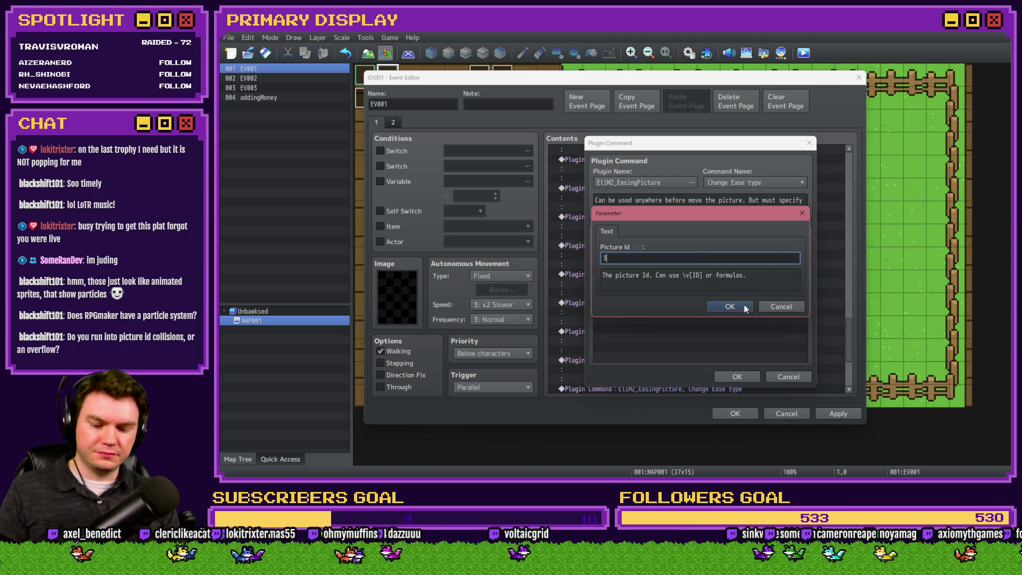
pyautogui.click(744, 308)
pyautogui.press('Return')
pyautogui.press('Return')
pyautogui.press('Escape')
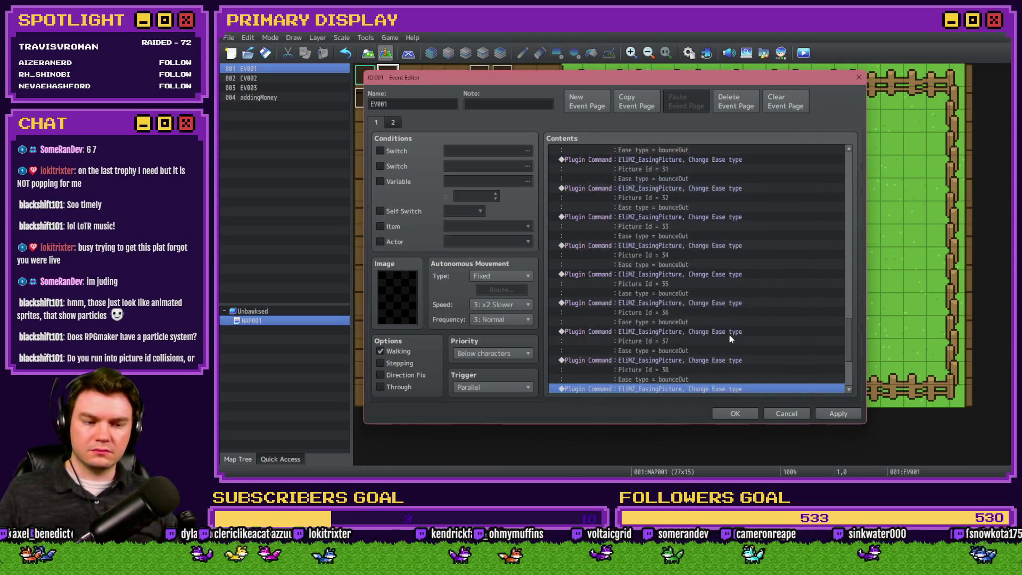
# - Set the last easing command to Picture Id 40 and close EV001 with OK
pyautogui.scroll(-2, 729, 335)
pyautogui.doubleClick(734, 328)
pyautogui.doubleClick(709, 258)
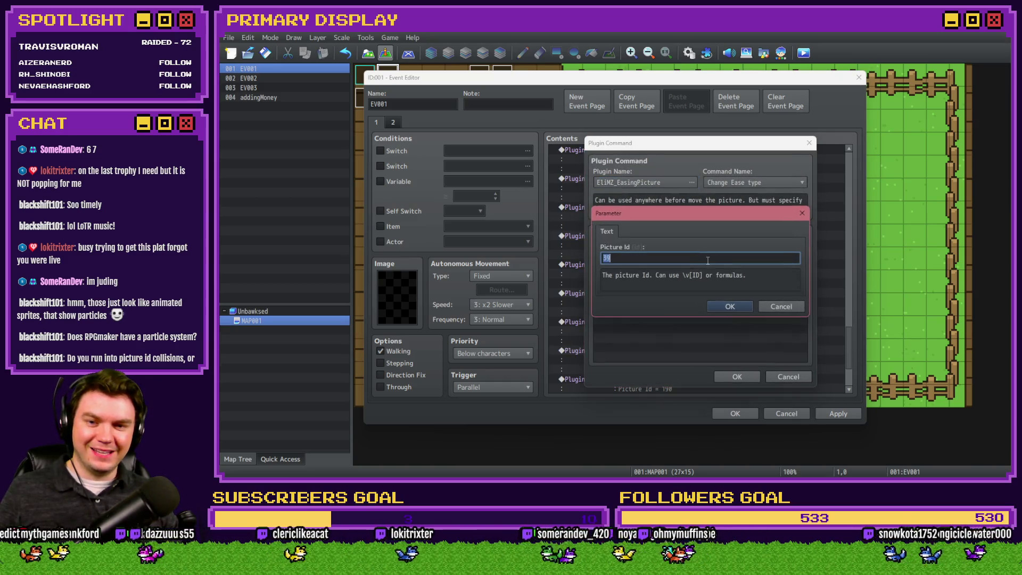
pyautogui.click(729, 308)
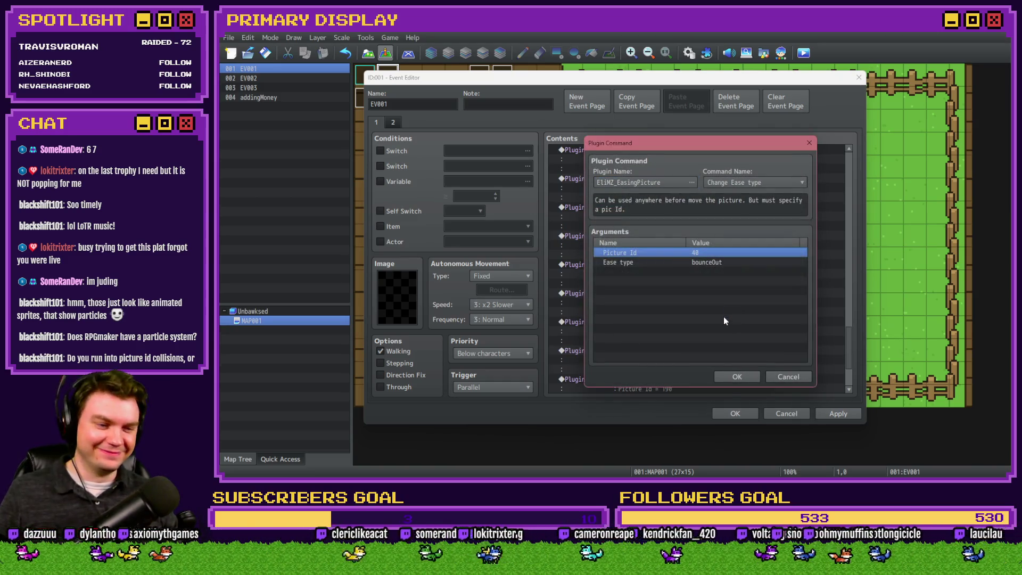
pyautogui.click(740, 376)
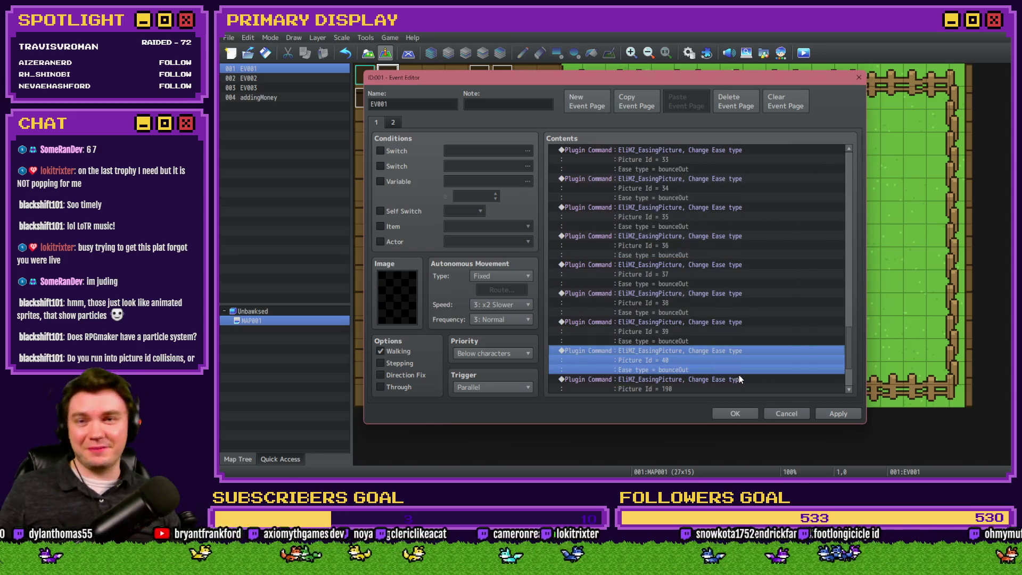
pyautogui.click(736, 414)
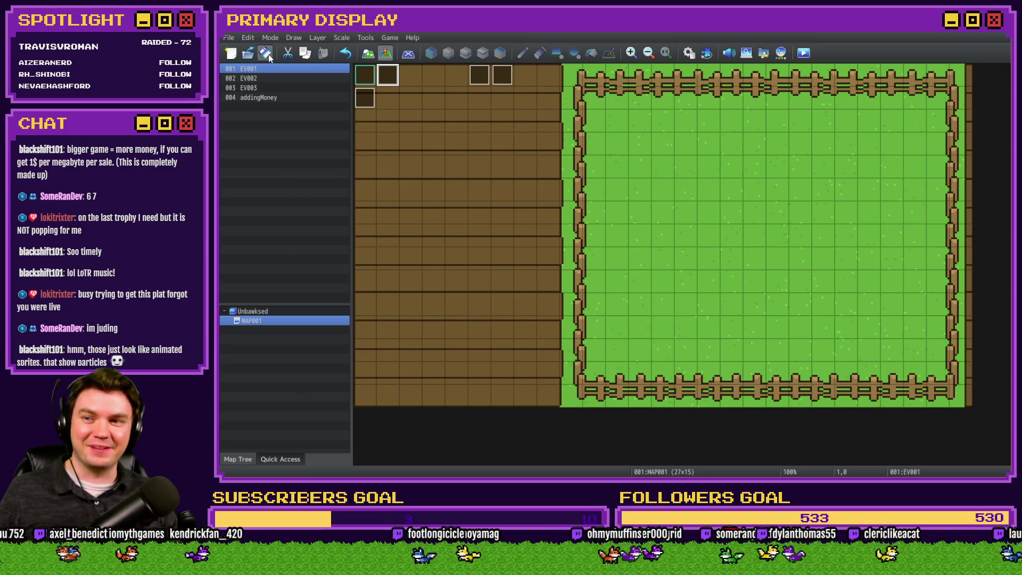
# - Start a playtest, buy the free Leghorn, release it from the crate, and show the Nests page
pyautogui.click(802, 55)
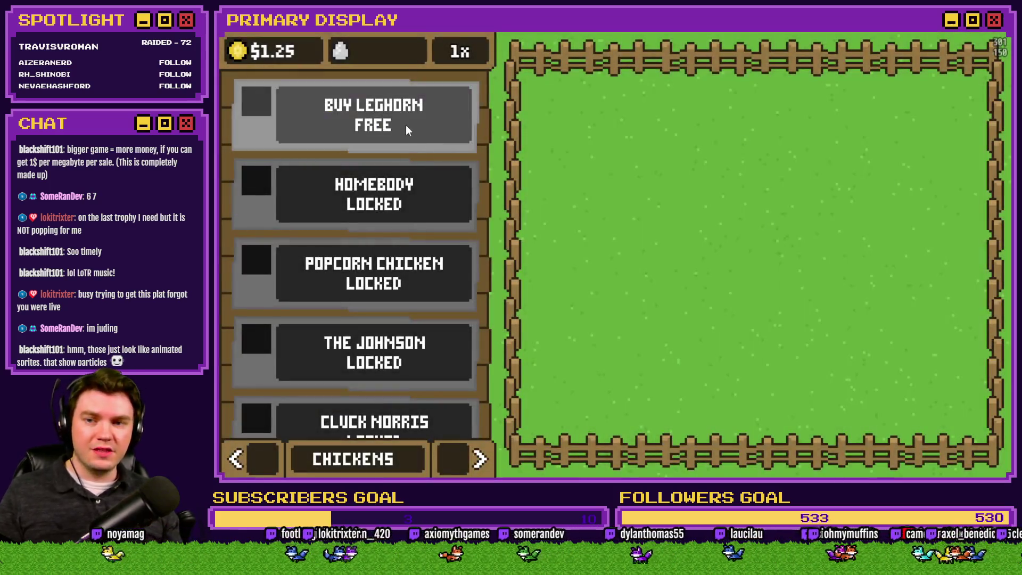
pyautogui.click(406, 125)
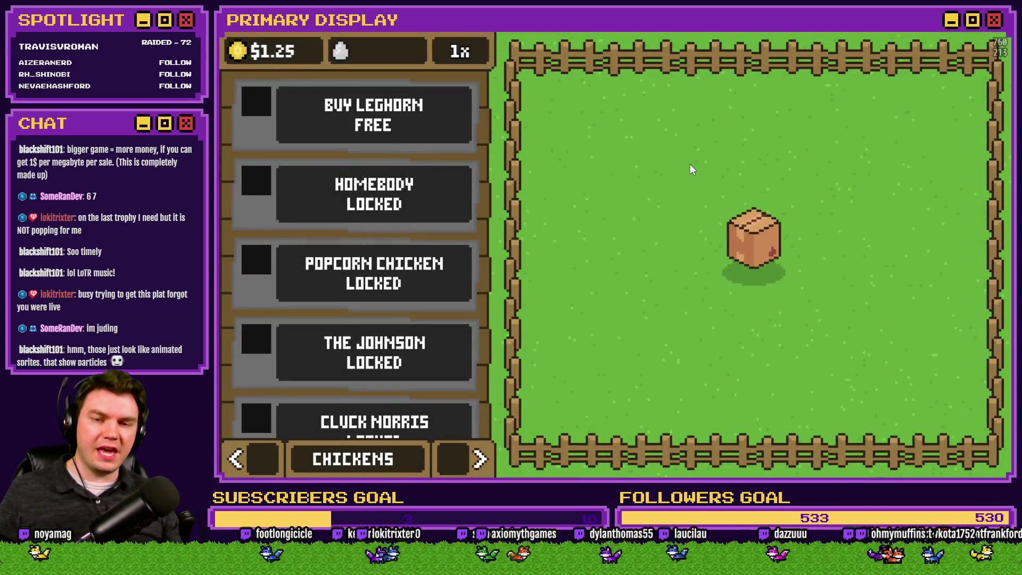
pyautogui.click(758, 252)
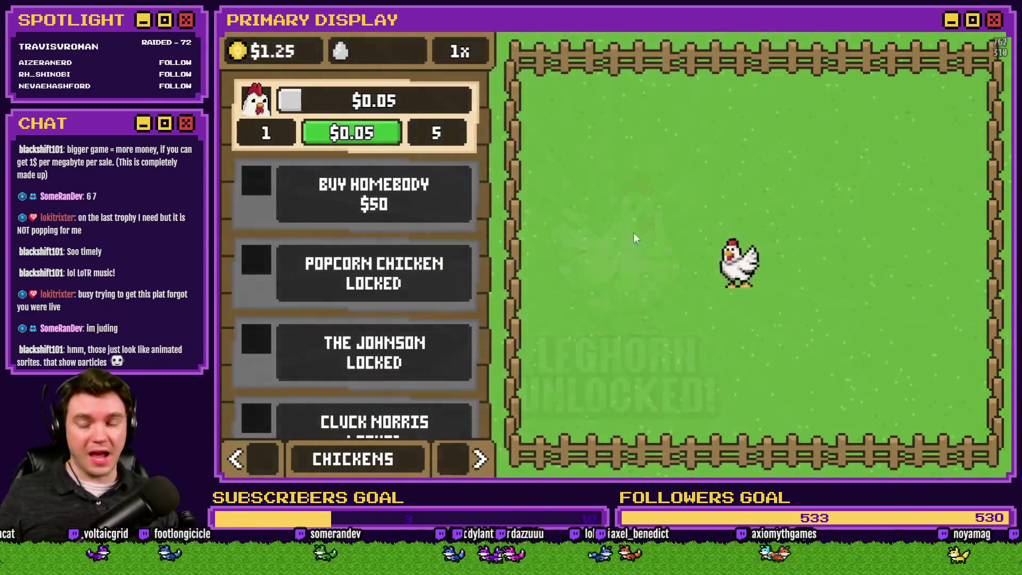
pyautogui.click(480, 458)
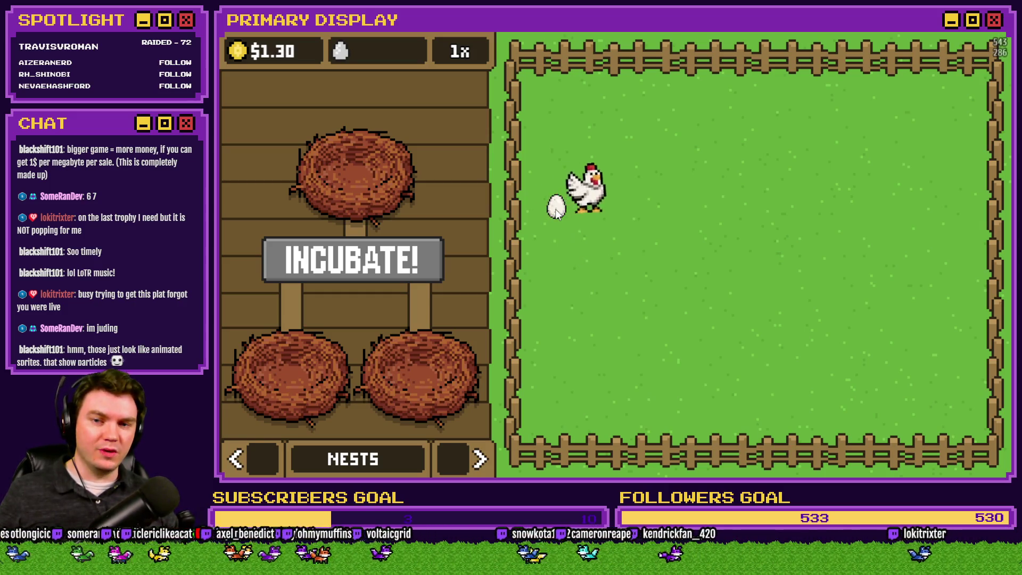
# - Drag laid eggs from the field into all three nests, then exit fullscreen
pyautogui.moveTo(639, 269); pyautogui.dragTo(685, 189)
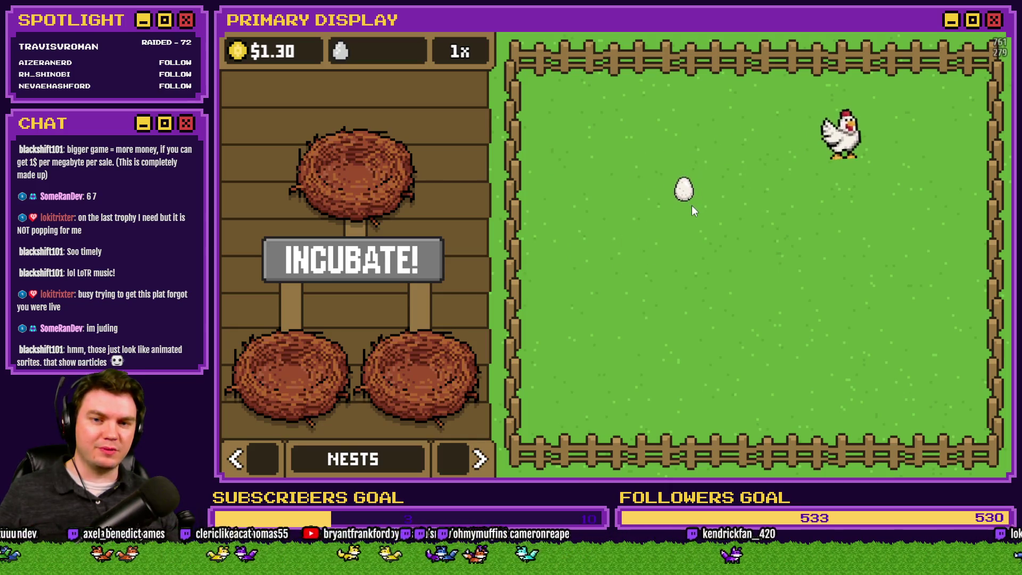
pyautogui.moveTo(690, 156)
pyautogui.mouseDown()
pyautogui.moveTo(797, 270)
pyautogui.moveTo(645, 317)
pyautogui.moveTo(598, 259)
pyautogui.moveTo(605, 264)
pyautogui.mouseUp()
pyautogui.moveTo(677, 86)
pyautogui.mouseDown()
pyautogui.moveTo(742, 235)
pyautogui.moveTo(708, 265)
pyautogui.moveTo(740, 288)
pyautogui.moveTo(672, 239)
pyautogui.mouseUp()
pyautogui.moveTo(647, 318)
pyautogui.mouseDown()
pyautogui.moveTo(686, 293)
pyautogui.moveTo(397, 292)
pyautogui.mouseUp()
pyautogui.moveTo(675, 242)
pyautogui.mouseDown()
pyautogui.moveTo(407, 279)
pyautogui.moveTo(440, 296)
pyautogui.mouseUp()
pyautogui.moveTo(433, 331)
pyautogui.mouseDown()
pyautogui.moveTo(626, 274)
pyautogui.moveTo(452, 292)
pyautogui.mouseUp()
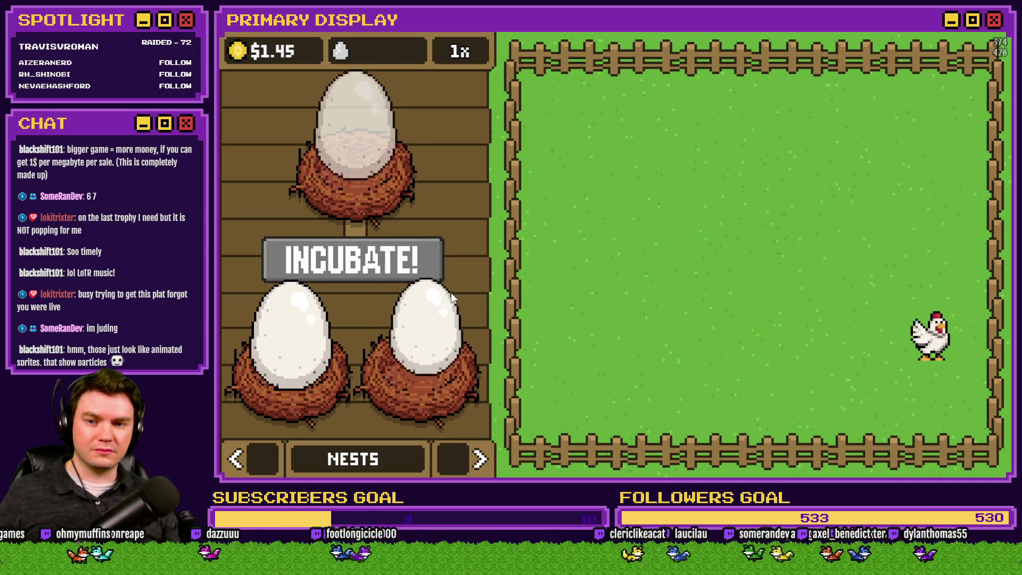
pyautogui.moveTo(298, 333)
pyautogui.mouseDown()
pyautogui.moveTo(317, 339)
pyautogui.moveTo(326, 327)
pyautogui.moveTo(299, 328)
pyautogui.moveTo(302, 338)
pyautogui.moveTo(561, 285)
pyautogui.moveTo(291, 338)
pyautogui.mouseUp()
pyautogui.moveTo(417, 354); pyautogui.dragTo(420, 321)
pyautogui.moveTo(286, 346); pyautogui.dragTo(288, 342)
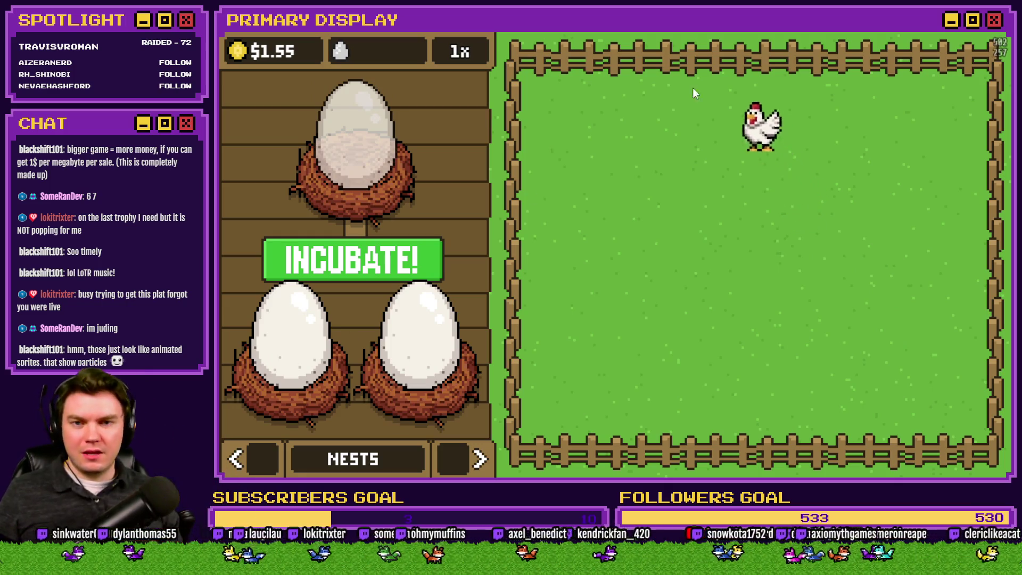
pyautogui.press('F4')
# - Close the playtest and view the Showing/Hiding Menus common event in the Database
pyautogui.hotkey('alt', 'F4')
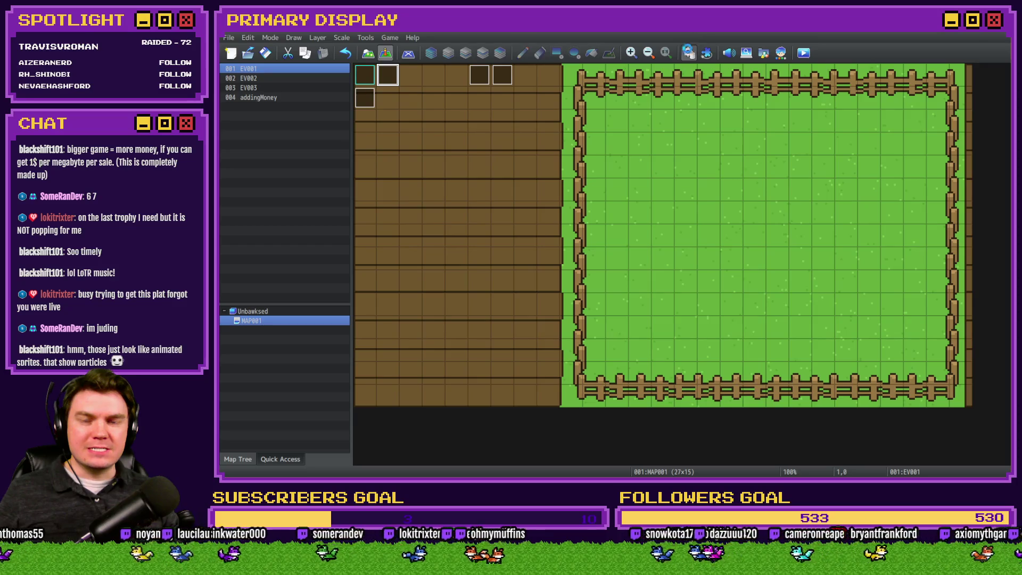
pyautogui.click(688, 53)
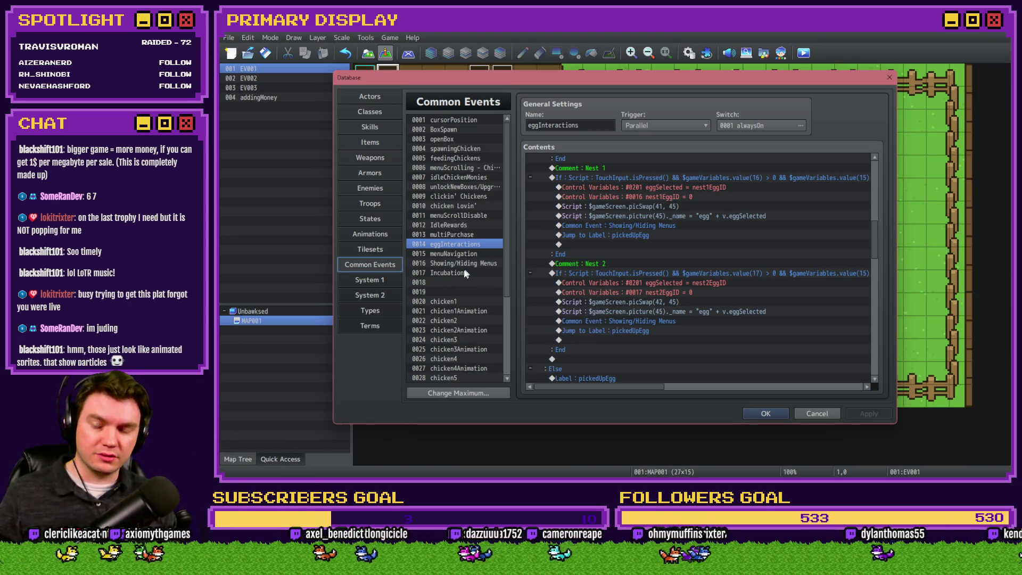
pyautogui.click(448, 273)
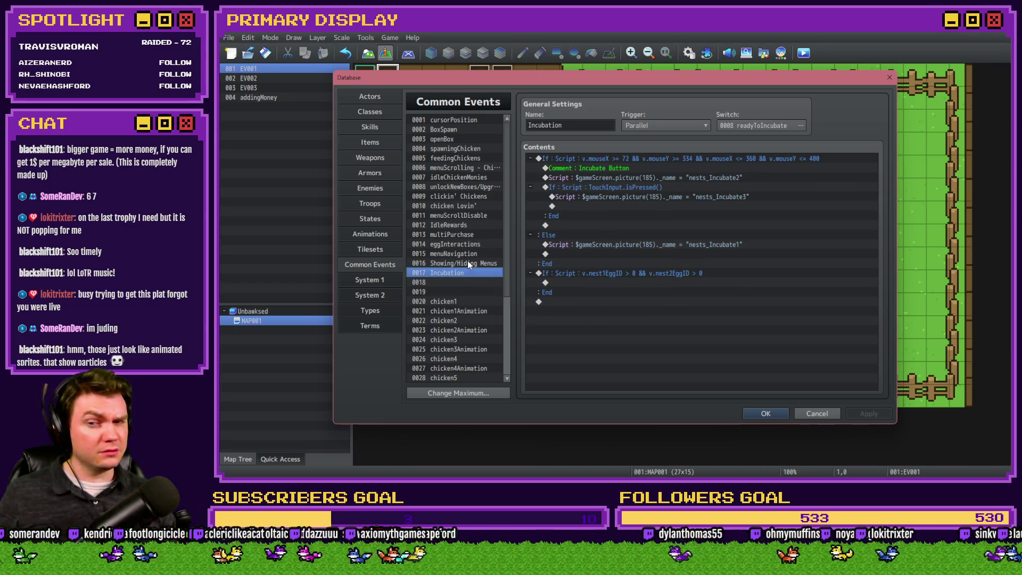
pyautogui.click(468, 264)
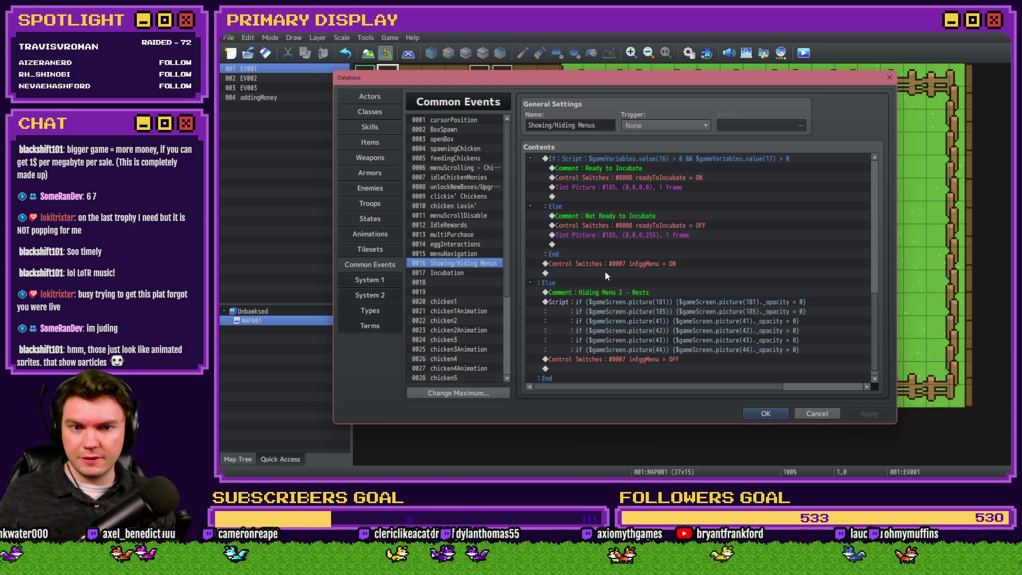
# - Delete the 10-frame waits before the Nest 3 egg and icon, save, and relaunch the playtest
pyautogui.scroll(5, 605, 271)
pyautogui.scroll(7, 618, 288)
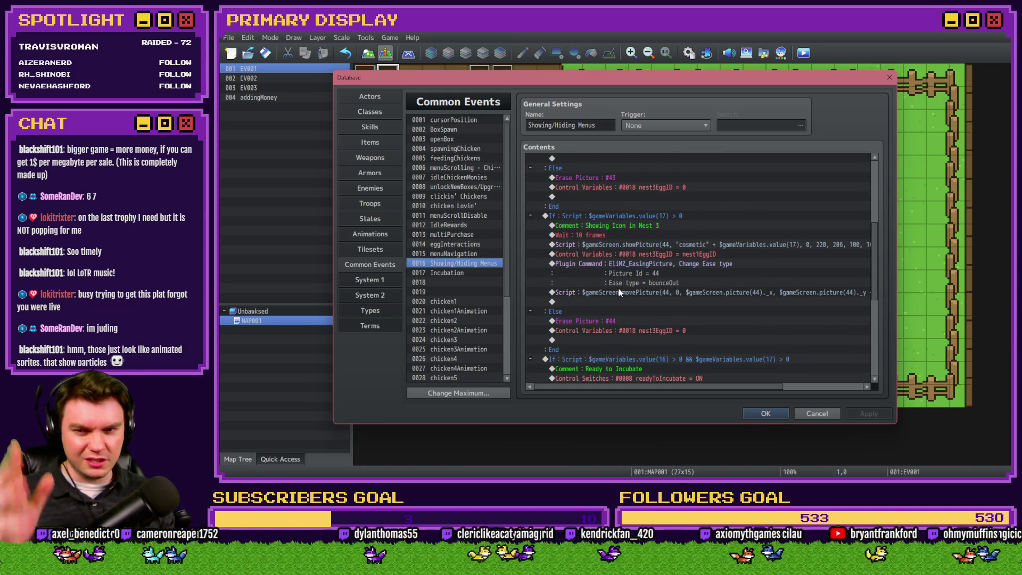
pyautogui.click(621, 235)
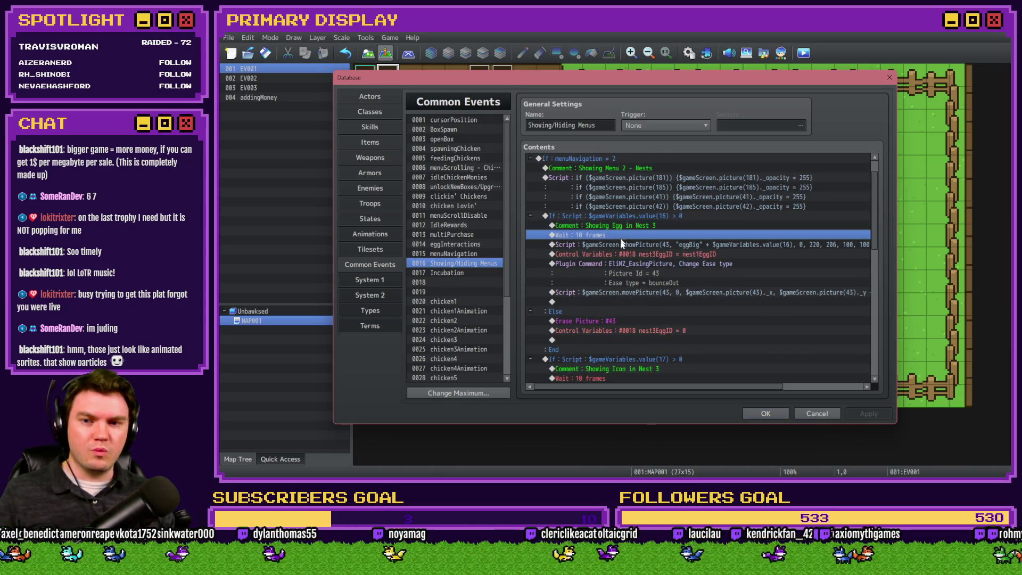
pyautogui.scroll(-2, 620, 237)
pyautogui.press('Delete')
pyautogui.click(598, 314)
pyautogui.press('Delete')
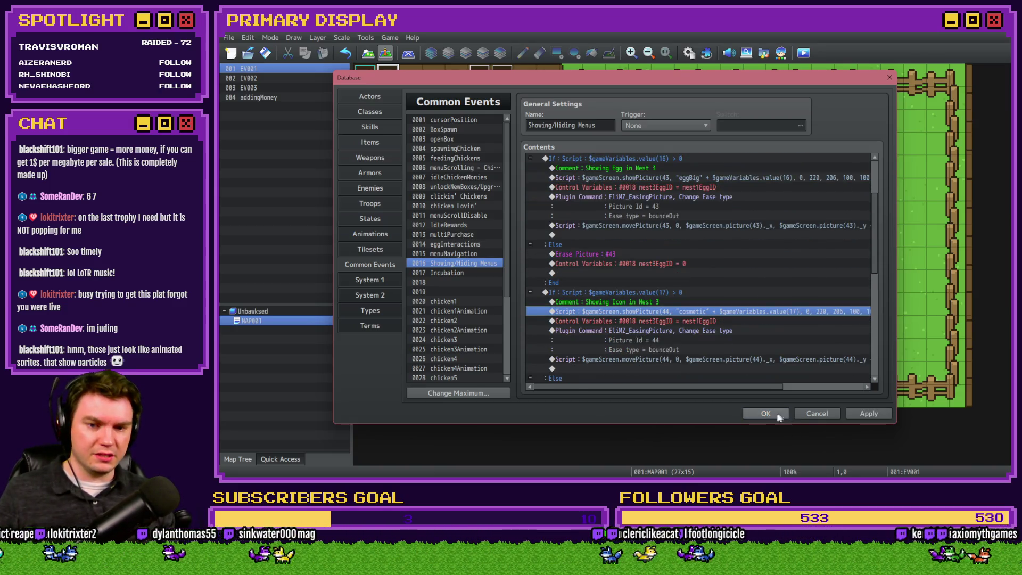
pyautogui.click(781, 417)
pyautogui.click(596, 272)
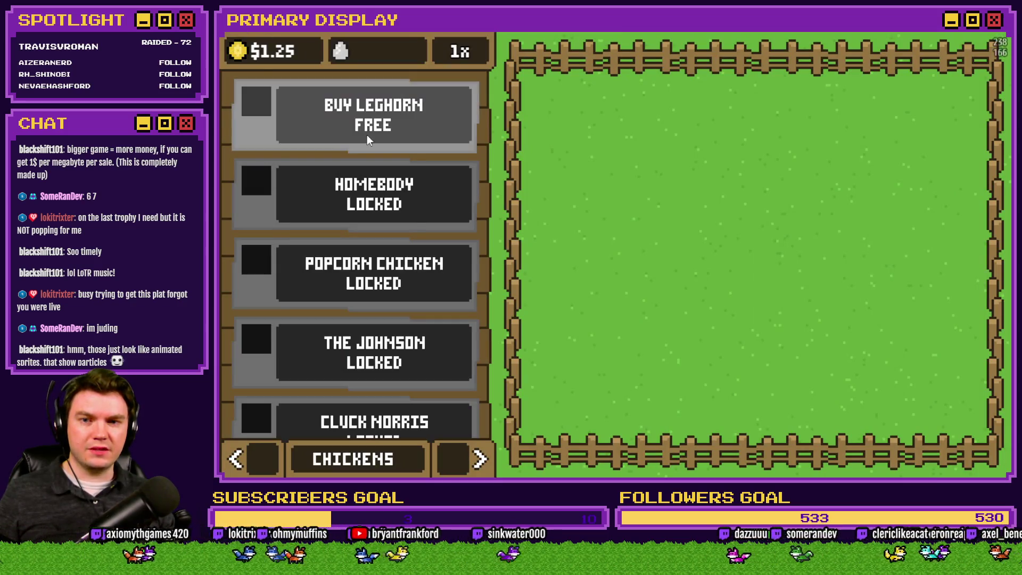
# - Buy the free Leghorn and arrange laid eggs into the three nests
pyautogui.click(366, 135)
pyautogui.click(479, 459)
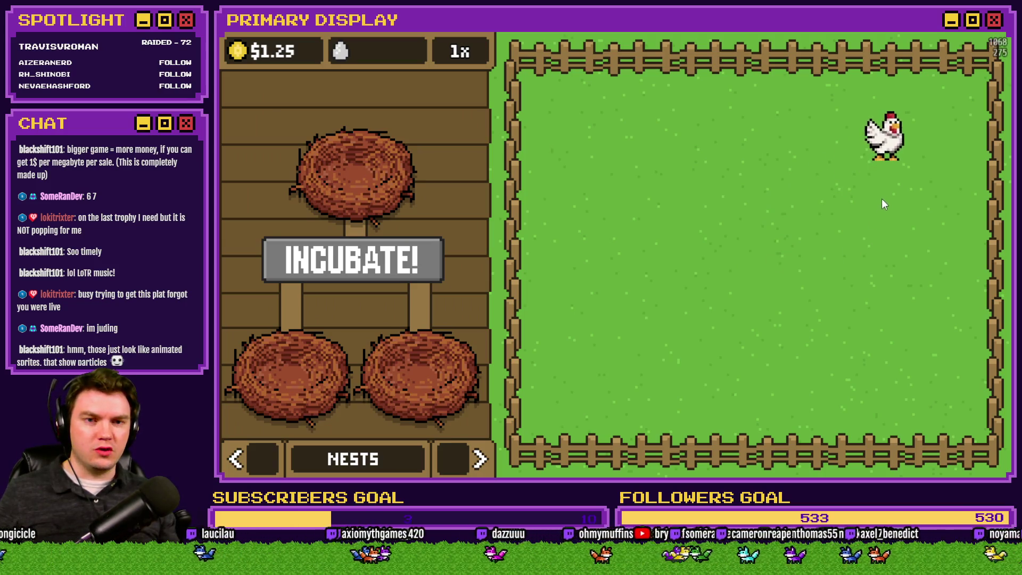
pyautogui.moveTo(790, 239)
pyautogui.mouseDown()
pyautogui.moveTo(399, 313)
pyautogui.moveTo(287, 290)
pyautogui.mouseUp()
pyautogui.moveTo(293, 335)
pyautogui.mouseDown()
pyautogui.moveTo(283, 357)
pyautogui.moveTo(397, 331)
pyautogui.moveTo(404, 349)
pyautogui.moveTo(322, 309)
pyautogui.moveTo(287, 333)
pyautogui.moveTo(290, 146)
pyautogui.moveTo(290, 330)
pyautogui.moveTo(287, 171)
pyautogui.moveTo(290, 330)
pyautogui.moveTo(305, 339)
pyautogui.moveTo(293, 347)
pyautogui.moveTo(439, 290)
pyautogui.moveTo(418, 327)
pyautogui.moveTo(420, 315)
pyautogui.moveTo(426, 348)
pyautogui.moveTo(565, 266)
pyautogui.moveTo(434, 299)
pyautogui.moveTo(394, 346)
pyautogui.moveTo(307, 331)
pyautogui.moveTo(582, 258)
pyautogui.moveTo(403, 241)
pyautogui.moveTo(378, 263)
pyautogui.mouseUp()
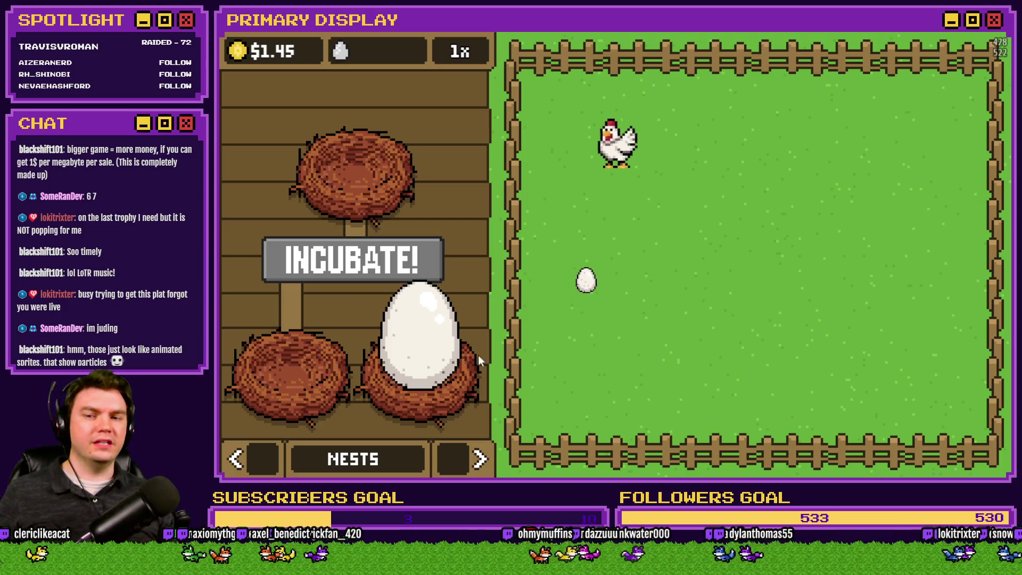
pyautogui.moveTo(413, 326)
pyautogui.mouseDown()
pyautogui.moveTo(335, 309)
pyautogui.moveTo(307, 339)
pyautogui.moveTo(384, 298)
pyautogui.mouseUp()
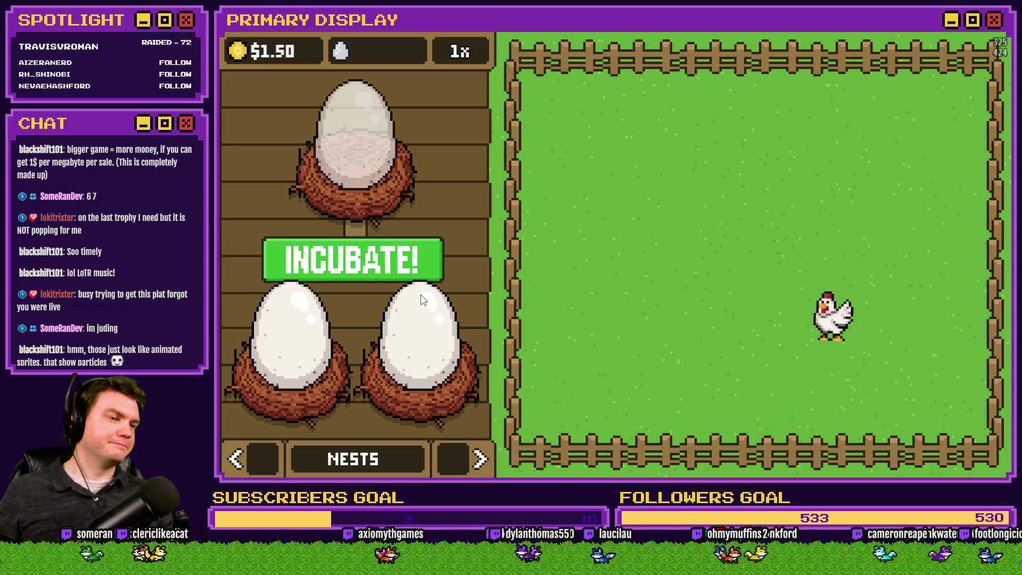
# - Incubate the three nested eggs, collect two more field eggs, and close the game
pyautogui.click(420, 277)
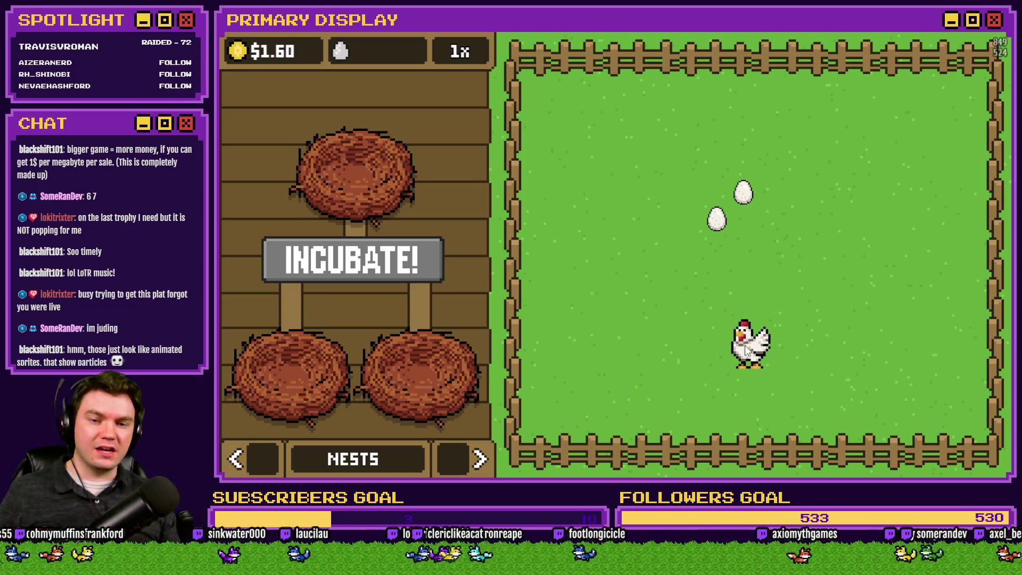
pyautogui.click(716, 218)
pyautogui.click(743, 191)
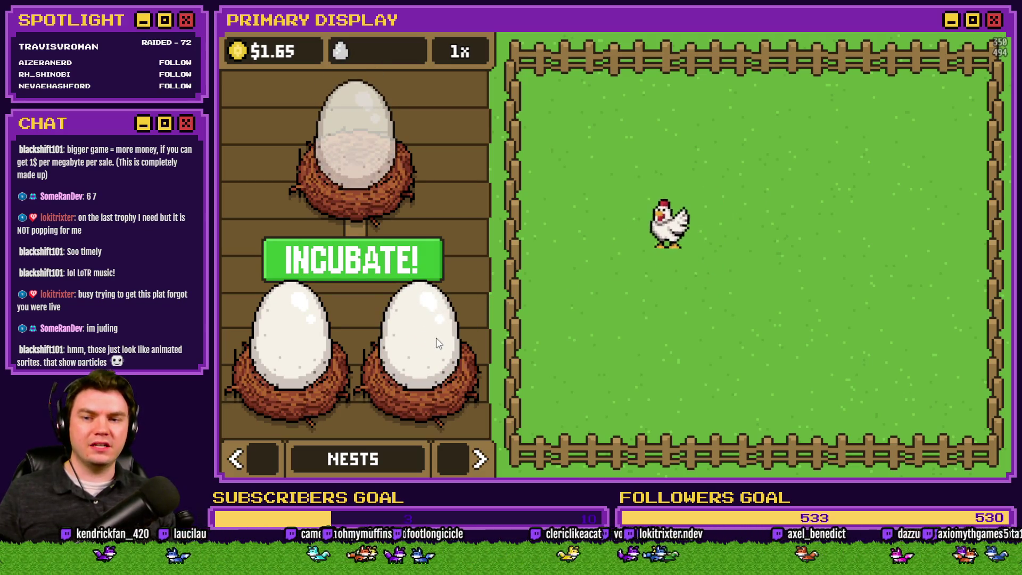
pyautogui.hotkey('alt', 'F4')
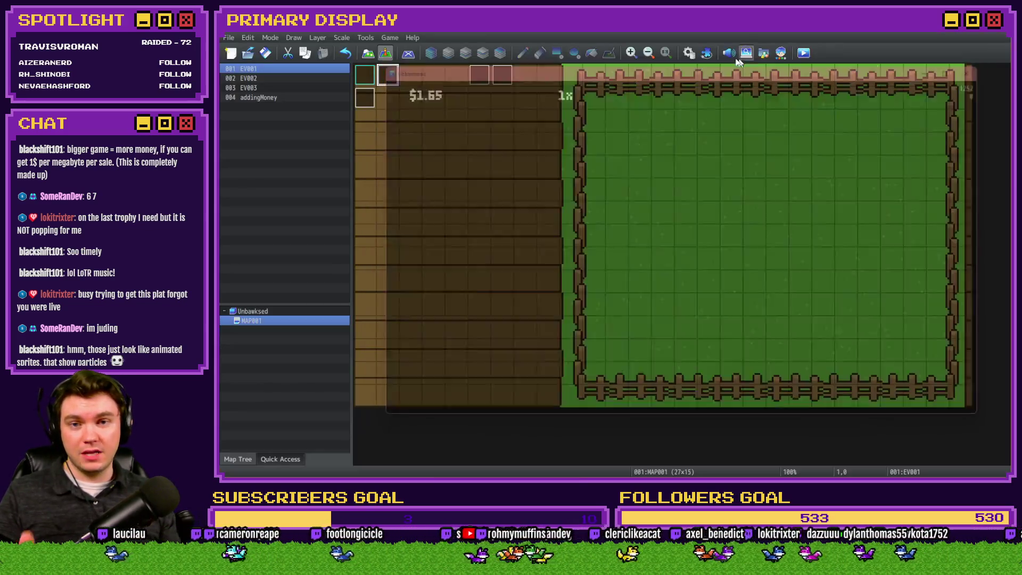
# - In the Database, step through the Nest 3 icon branch to its easing command
pyautogui.click(688, 53)
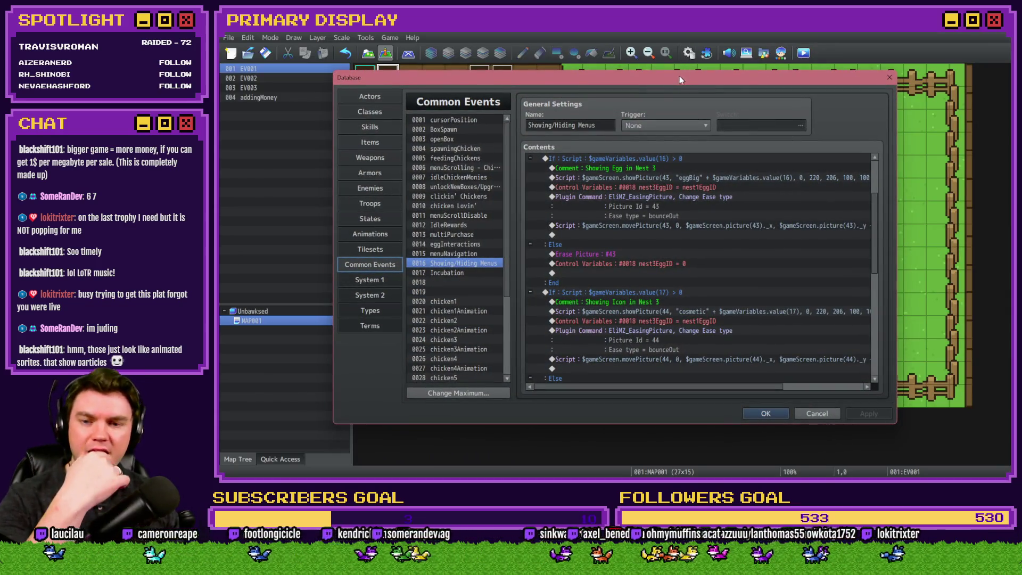
pyautogui.scroll(3, 602, 302)
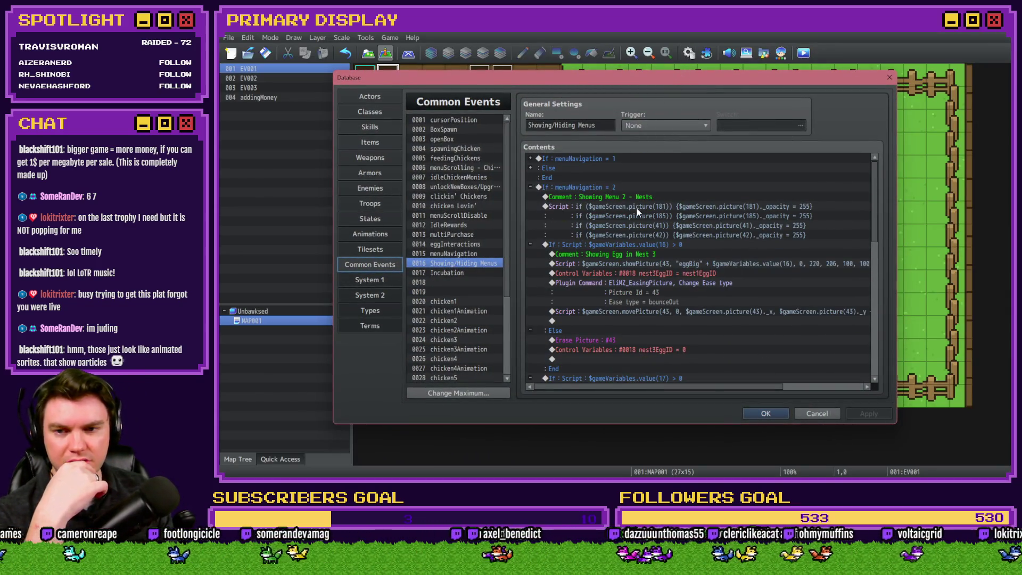
pyautogui.scroll(-5, 637, 248)
pyautogui.click(650, 244)
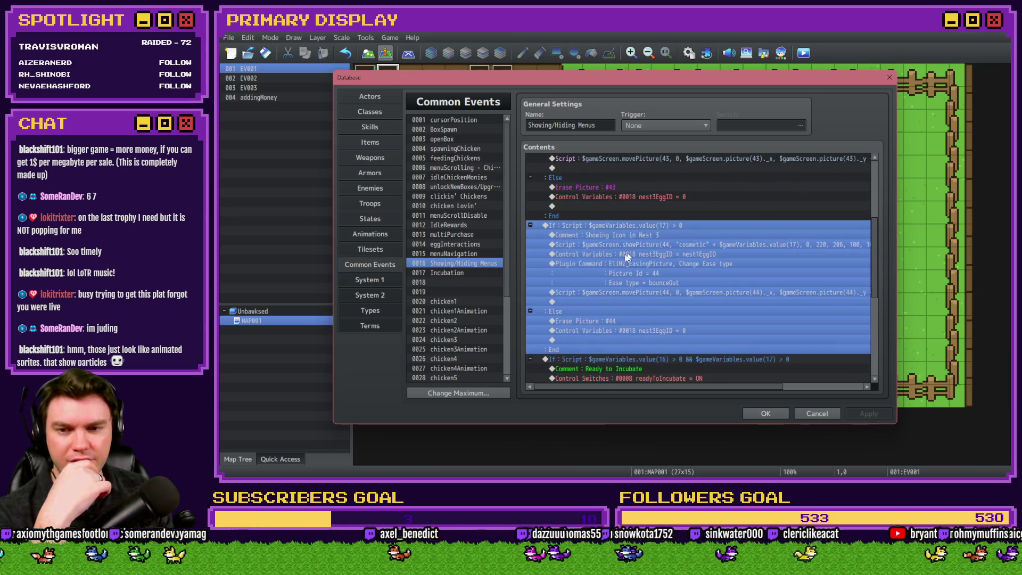
pyautogui.press('Down')
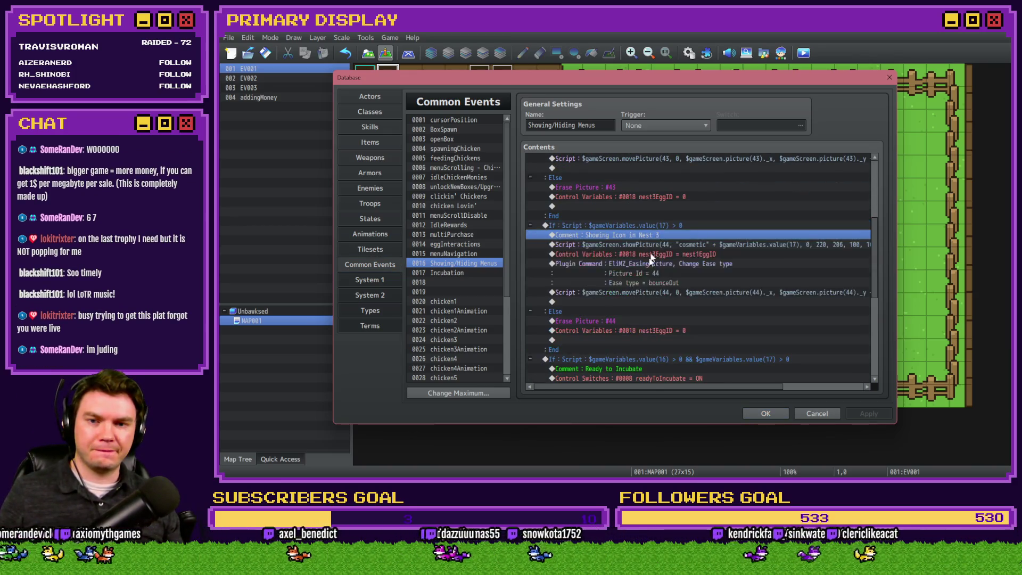
pyautogui.press('Down')
pyautogui.press('Down')
pyautogui.press('Down')
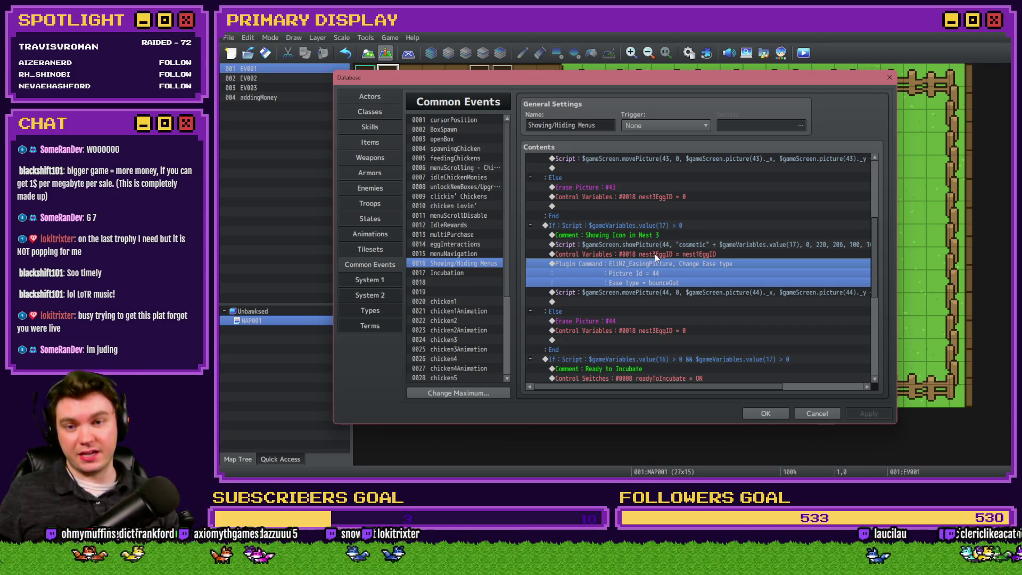
# - Find the Nest 3 egg conditional branch and open its condition for editing
pyautogui.scroll(3, 708, 244)
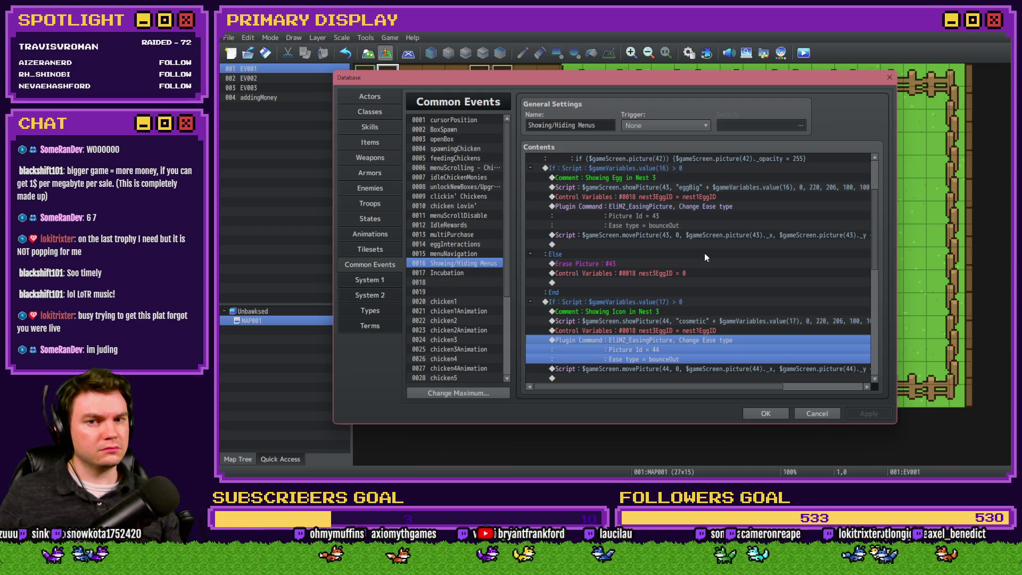
pyautogui.scroll(3, 704, 256)
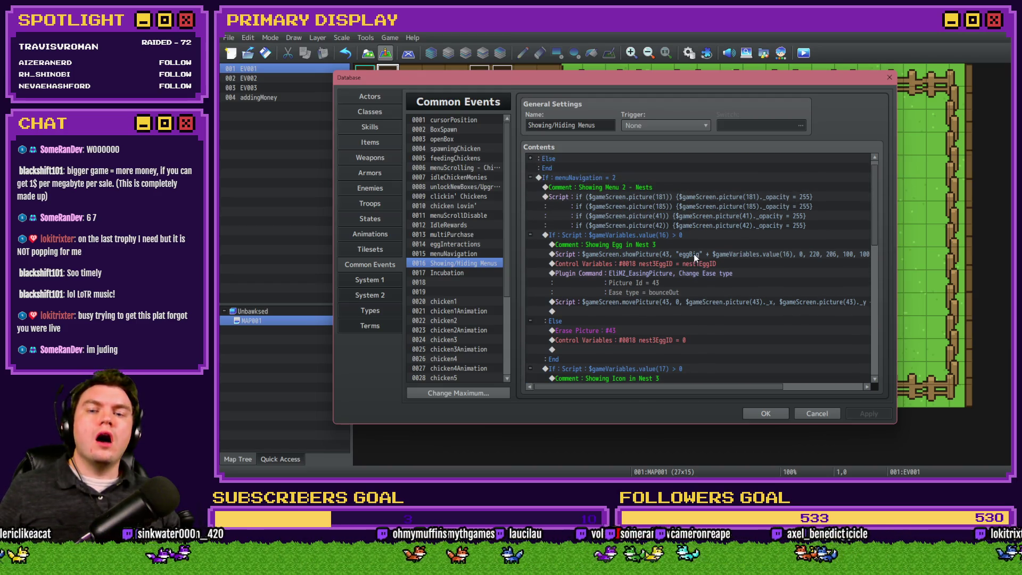
pyautogui.scroll(-2, 695, 257)
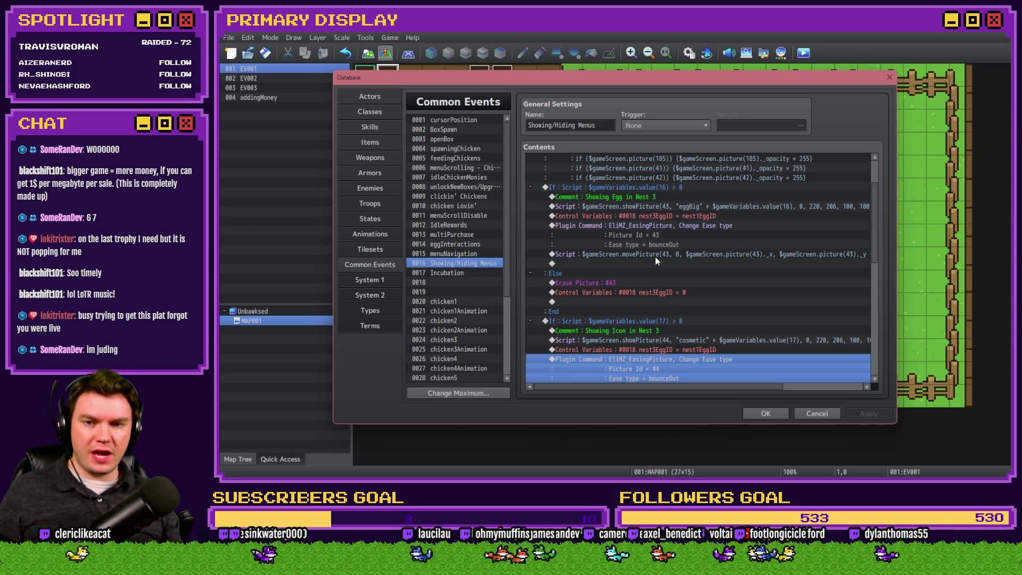
pyautogui.scroll(2, 656, 257)
pyautogui.click(681, 225)
pyautogui.doubleClick(681, 225)
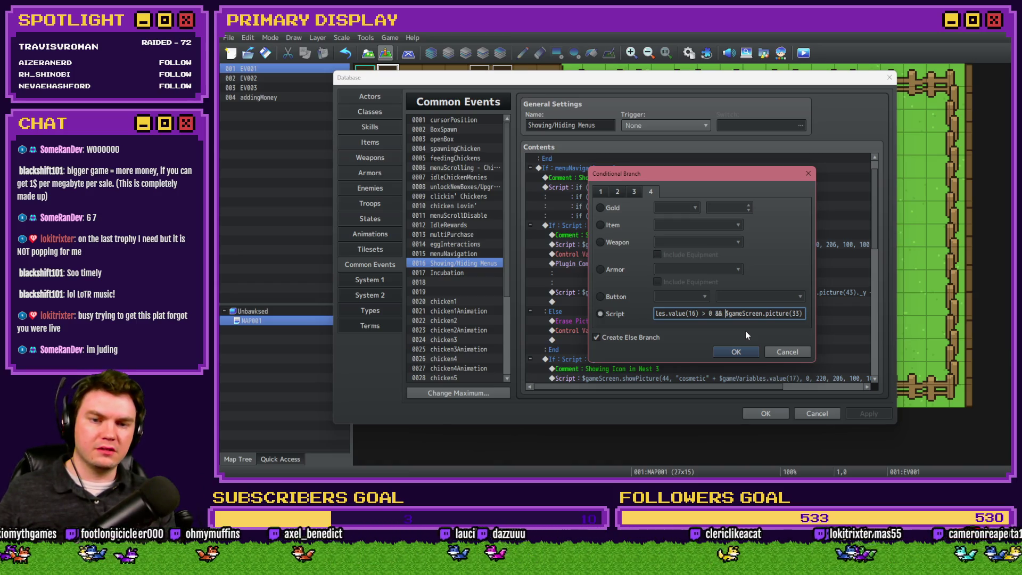
# - Append '&& !$gameScreen.picture(33)' to the Nest 3 egg branch's script condition
pyautogui.write('!')
pyautogui.moveTo(758, 317); pyautogui.dragTo(787, 314)
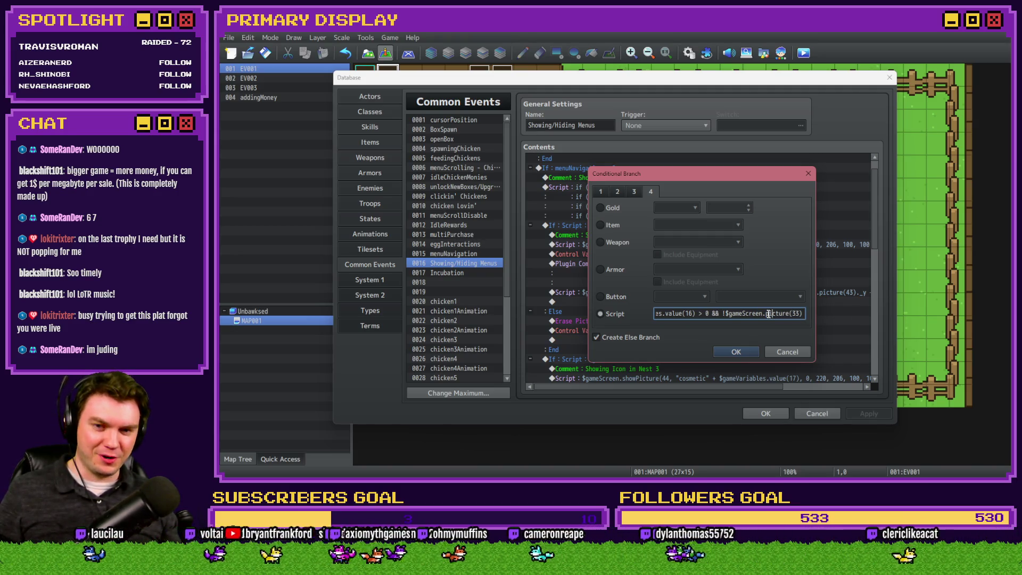
pyautogui.moveTo(723, 313); pyautogui.dragTo(840, 317)
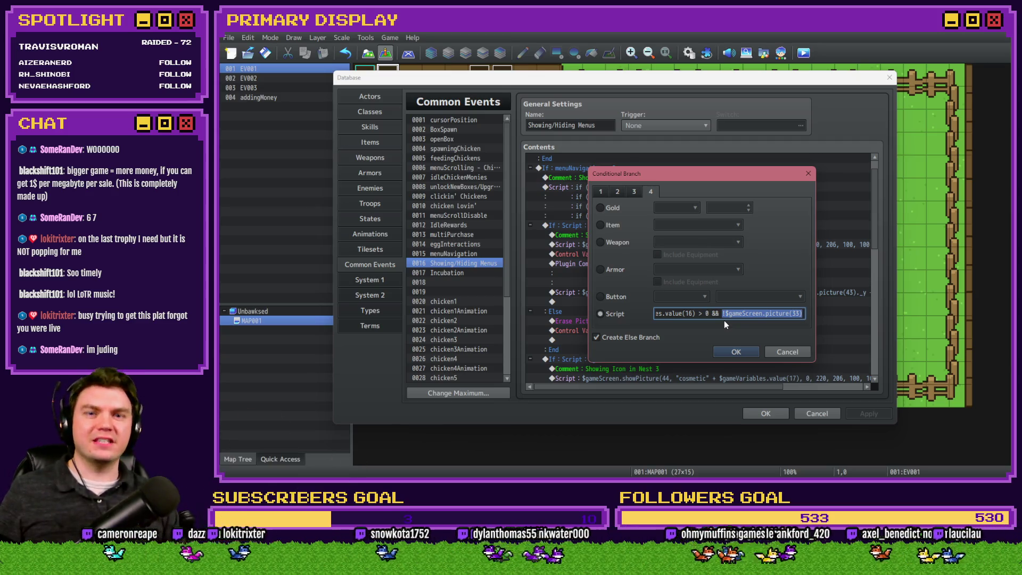
pyautogui.click(735, 352)
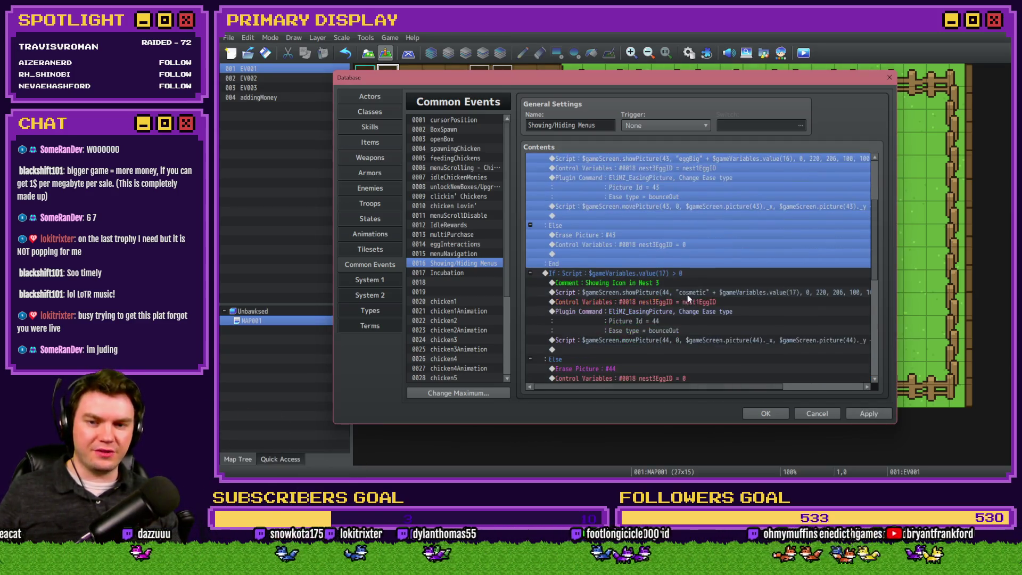
# - Add '&& !$gameScreen.picture(34)' to the Nest 3 icon branch condition and save the database
pyautogui.doubleClick(686, 273)
pyautogui.click(771, 314)
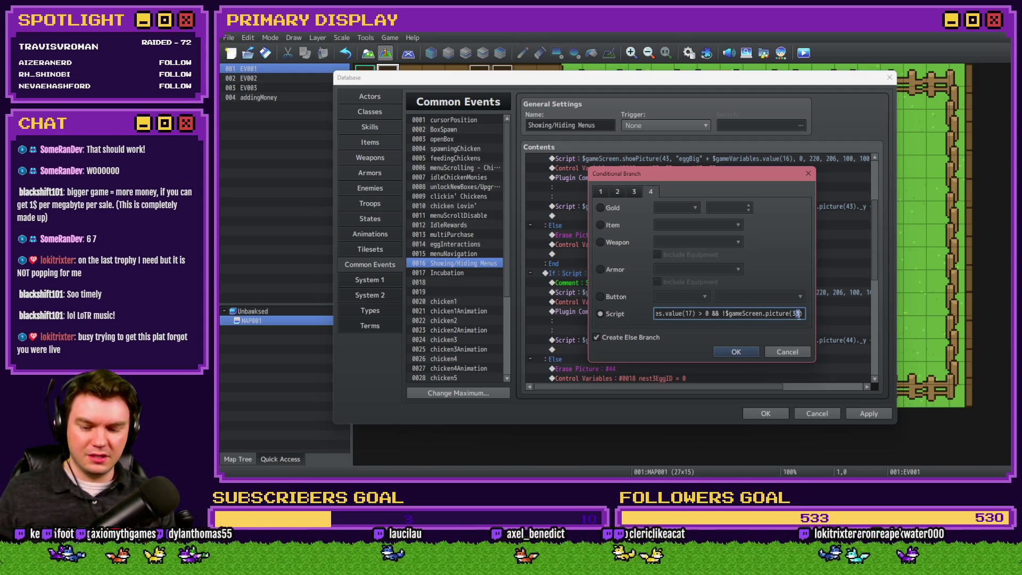
pyautogui.click(746, 352)
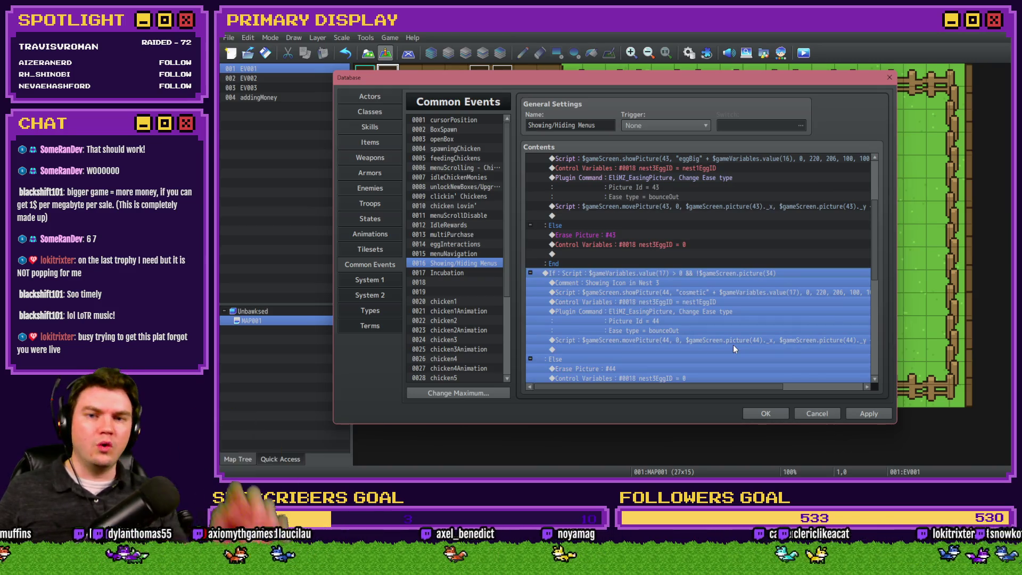
pyautogui.scroll(2, 690, 251)
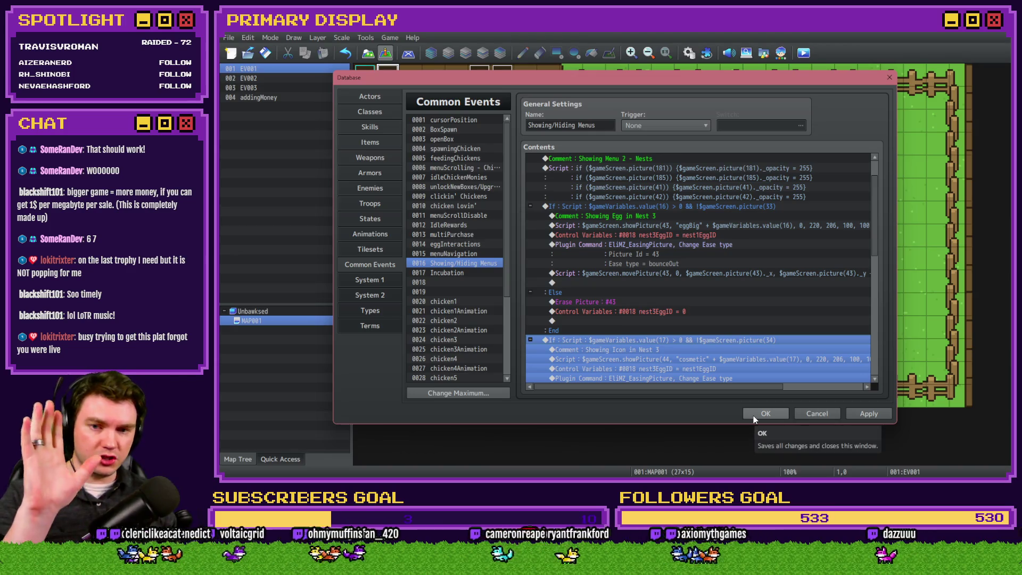
pyautogui.click(762, 415)
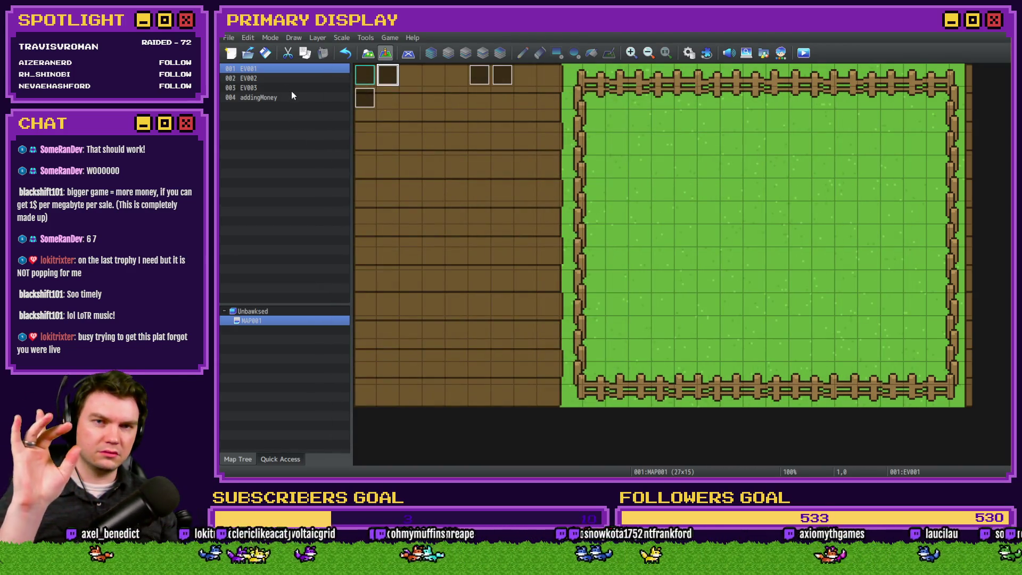
# - Start a playtest, buy a Leghorn chicken, and drop a carried egg onto the field
pyautogui.click(804, 54)
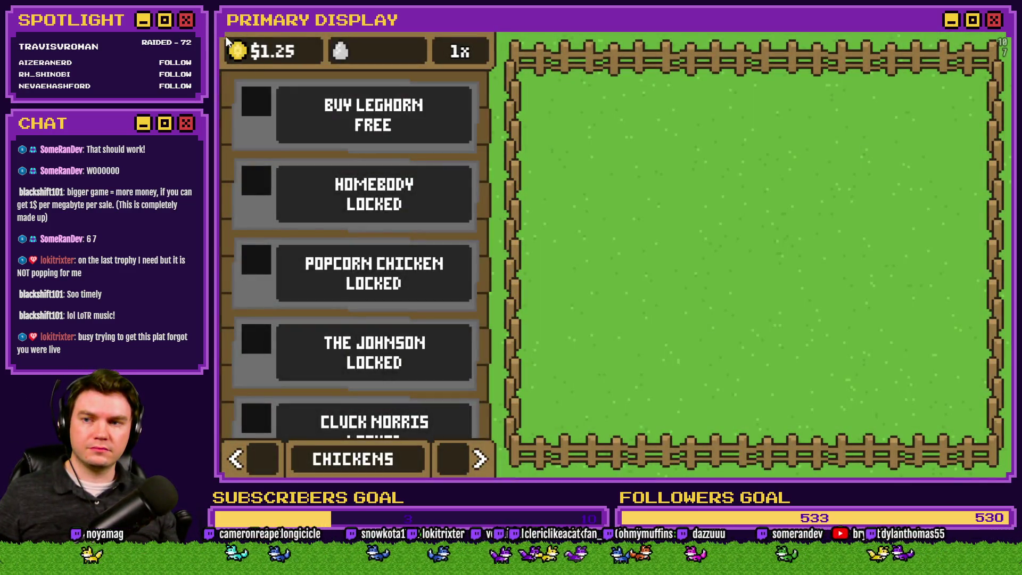
pyautogui.click(373, 114)
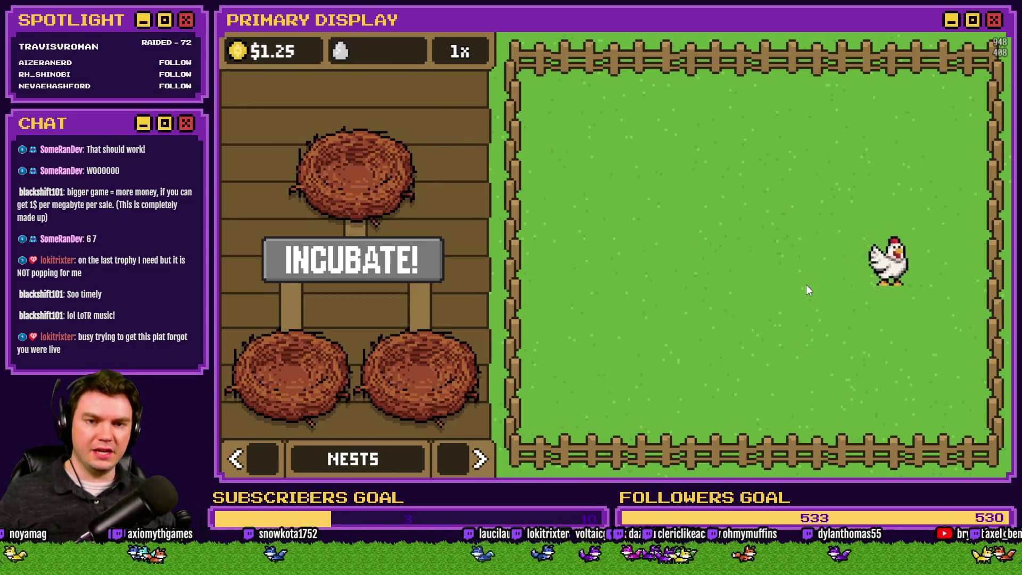
pyautogui.click(412, 258)
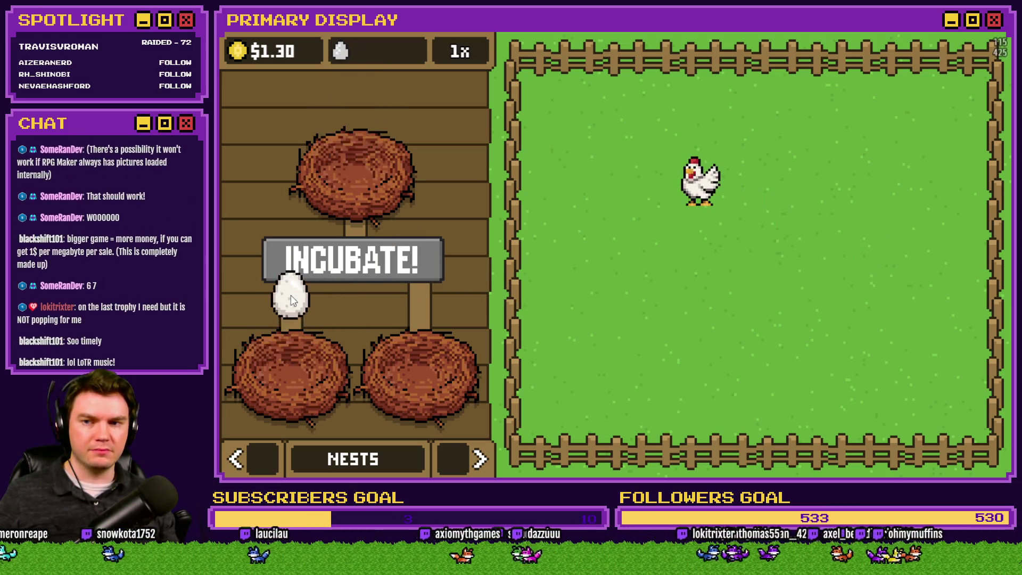
pyautogui.click(290, 335)
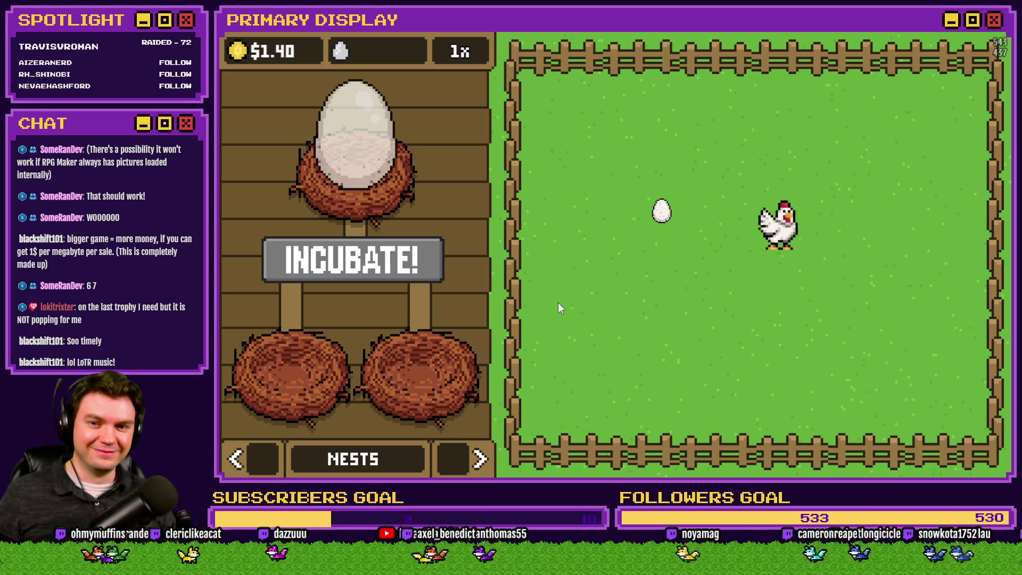
# - Shuffle eggs between the grass and the nests, pet the chicken, then end the playtest
pyautogui.moveTo(355, 138)
pyautogui.mouseDown()
pyautogui.moveTo(347, 336)
pyautogui.moveTo(580, 318)
pyautogui.mouseUp()
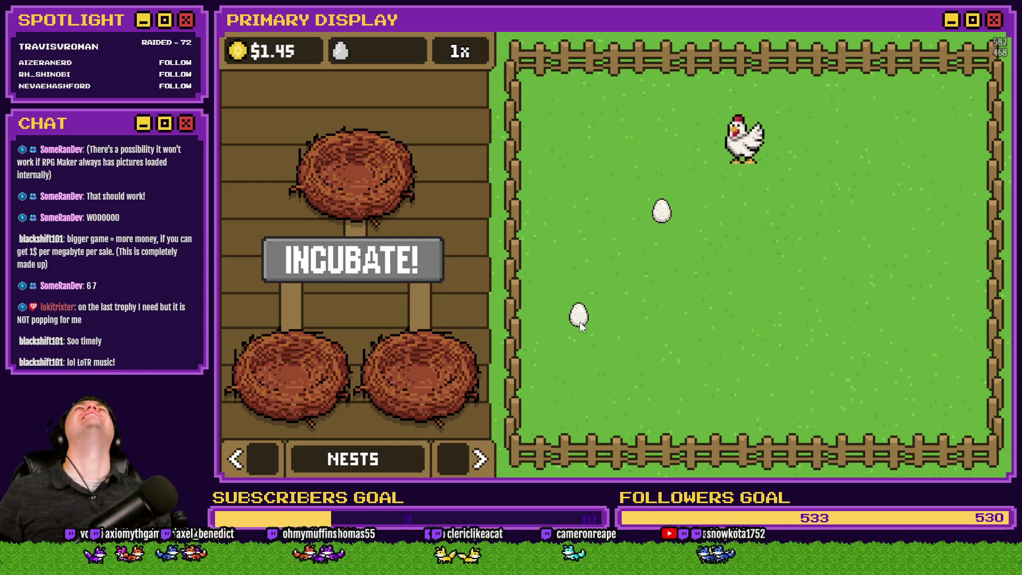
pyautogui.moveTo(580, 324)
pyautogui.mouseDown()
pyautogui.moveTo(510, 349)
pyautogui.moveTo(280, 326)
pyautogui.mouseUp()
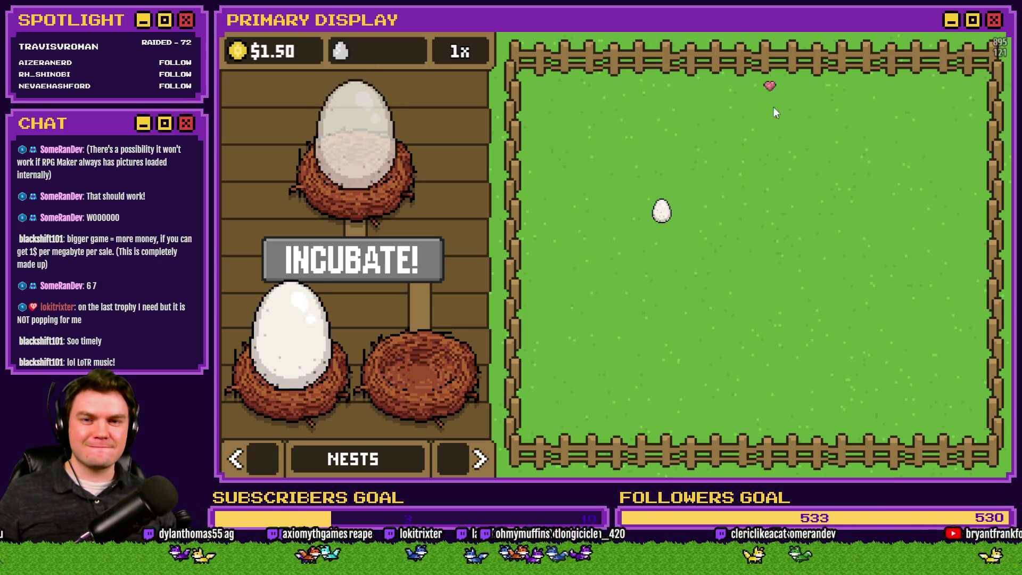
pyautogui.click(756, 117)
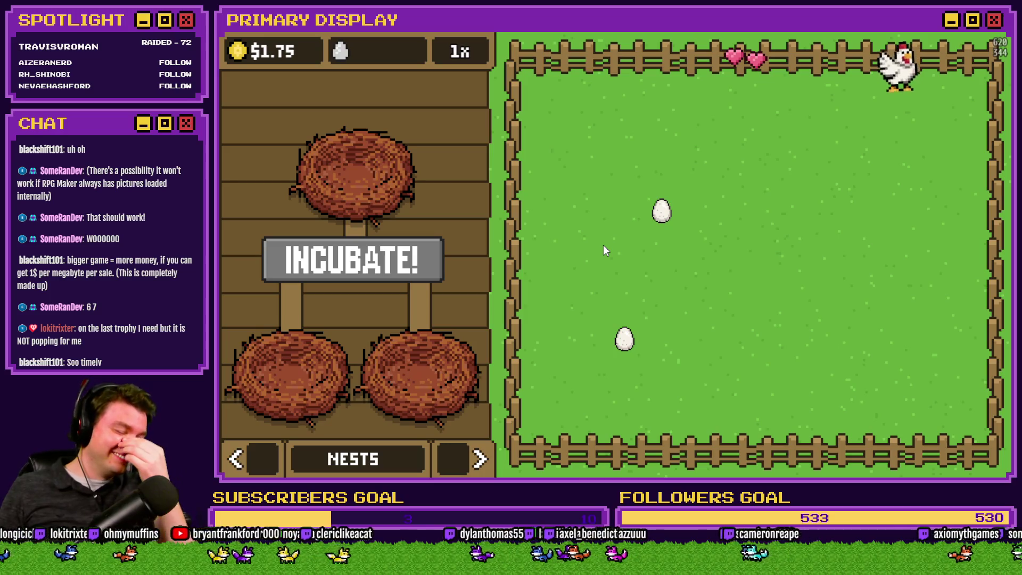
pyautogui.moveTo(628, 344)
pyautogui.mouseDown()
pyautogui.moveTo(602, 308)
pyautogui.moveTo(292, 332)
pyautogui.mouseUp()
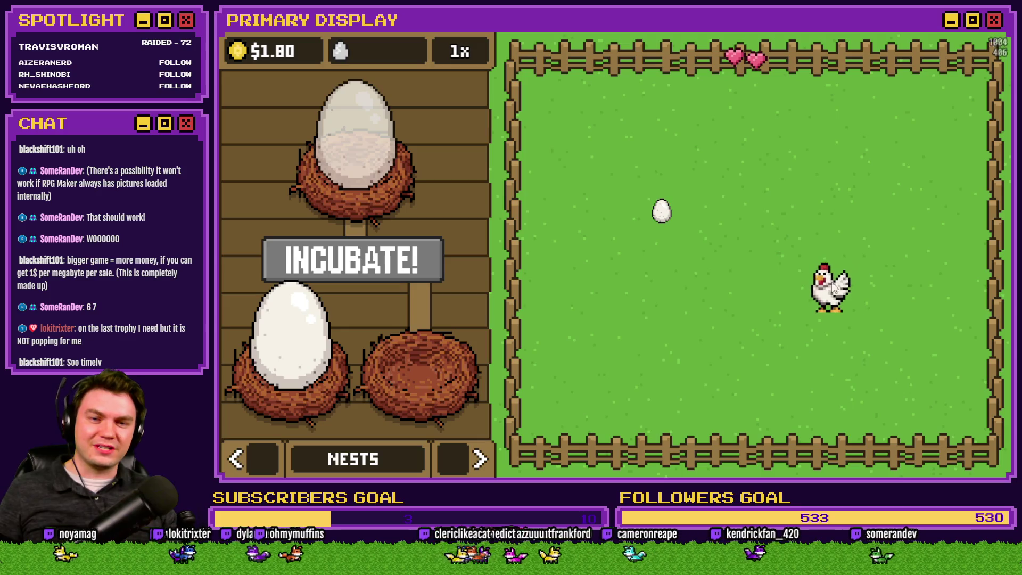
pyautogui.moveTo(663, 216)
pyautogui.mouseDown()
pyautogui.moveTo(426, 305)
pyautogui.moveTo(426, 325)
pyautogui.mouseUp()
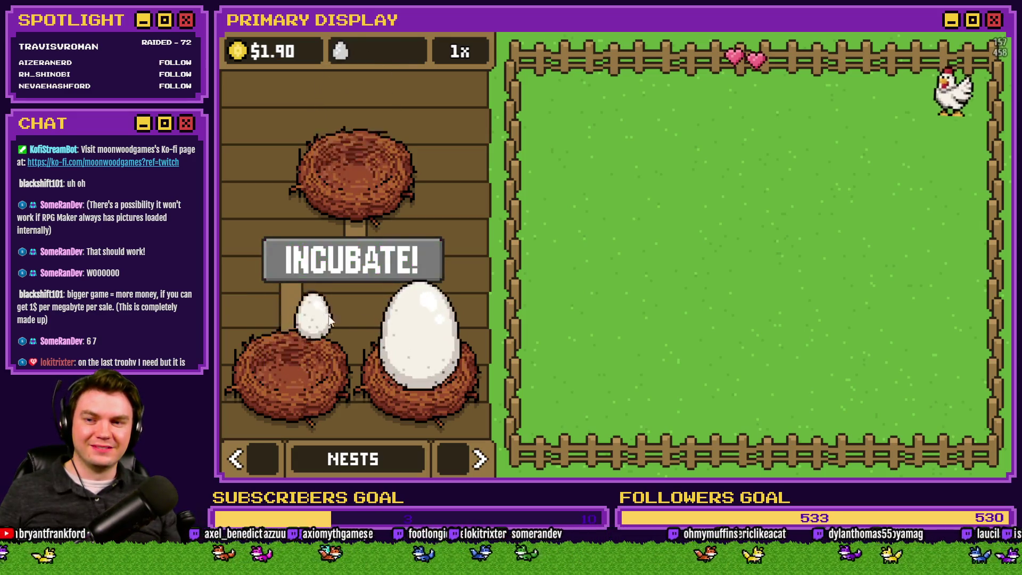
pyautogui.click(1004, 35)
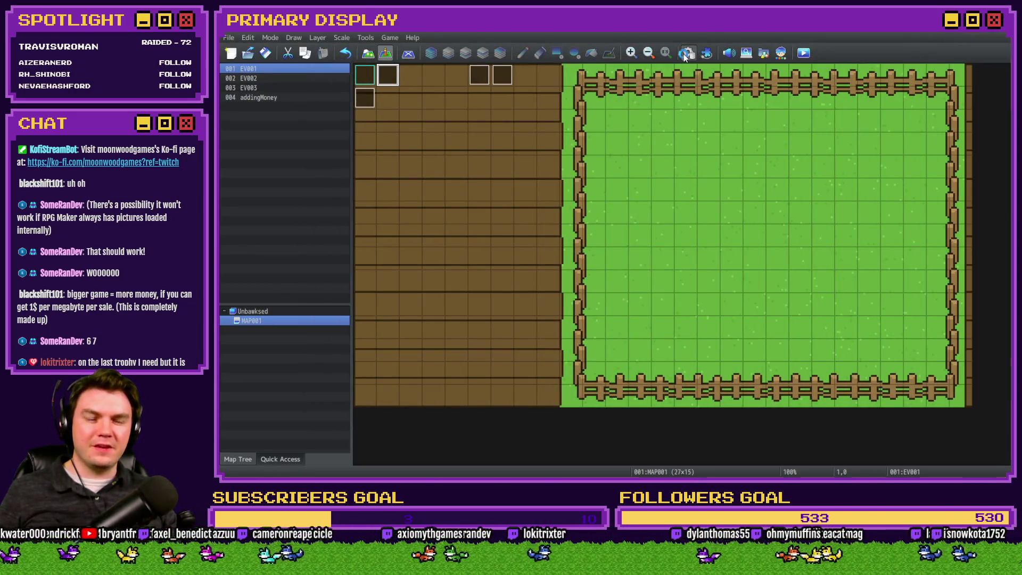
# - Reopen the Database and check the Nest 3 egg condition '!$gameScreen.picture(33)', closing it unchanged
pyautogui.click(686, 52)
pyautogui.click(698, 261)
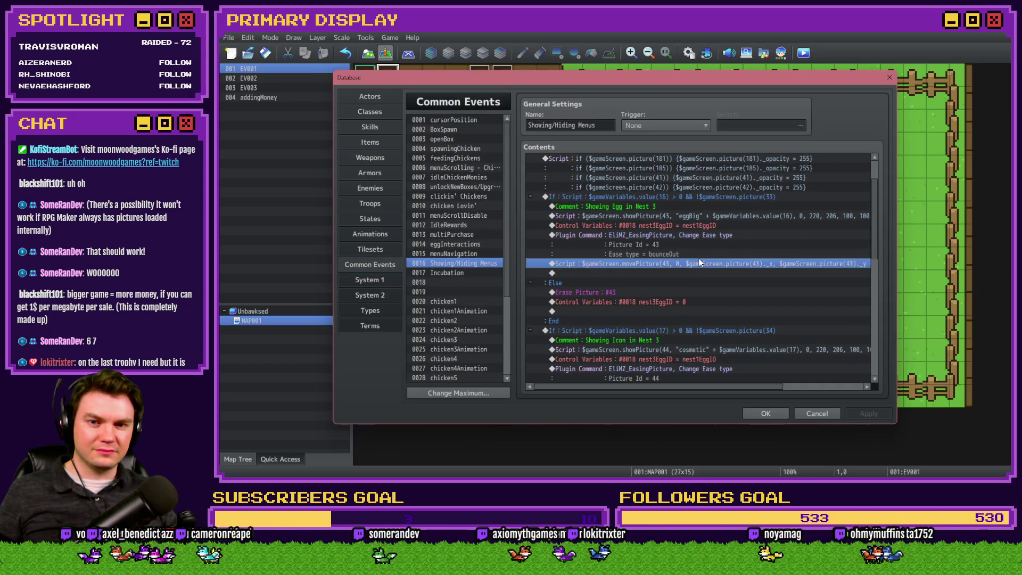
pyautogui.click(702, 238)
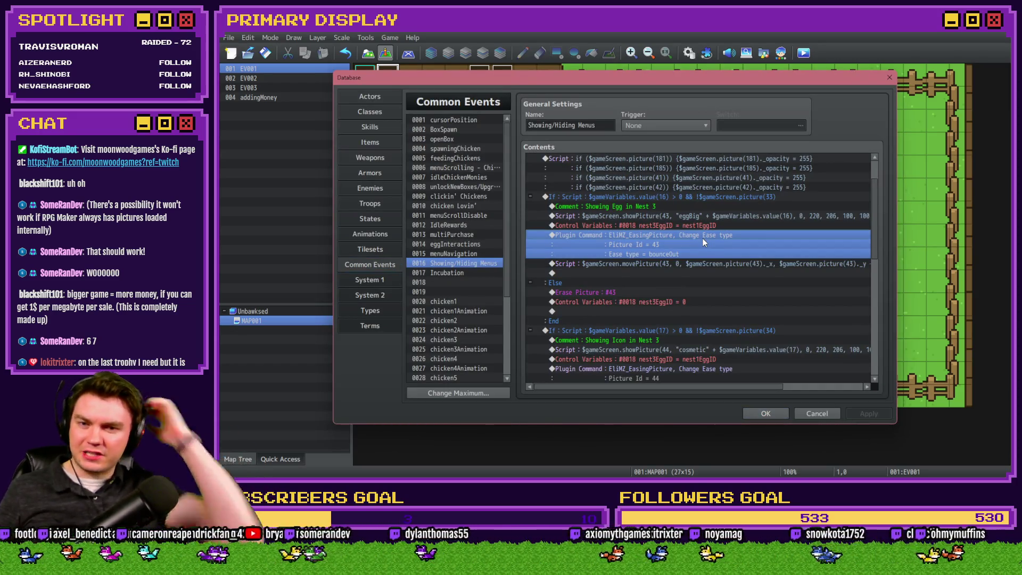
pyautogui.click(729, 196)
pyautogui.doubleClick(729, 197)
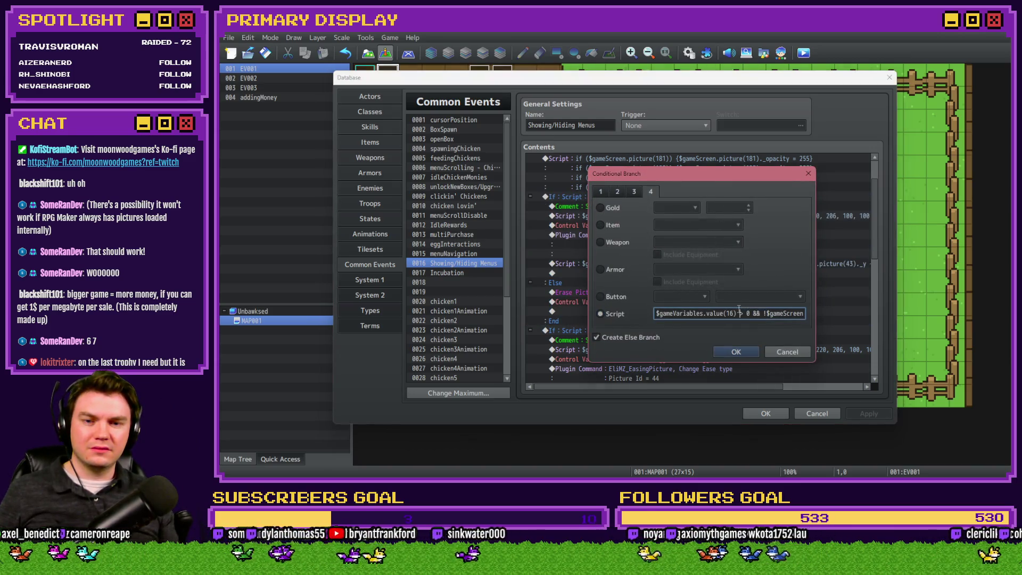
pyautogui.click(767, 313)
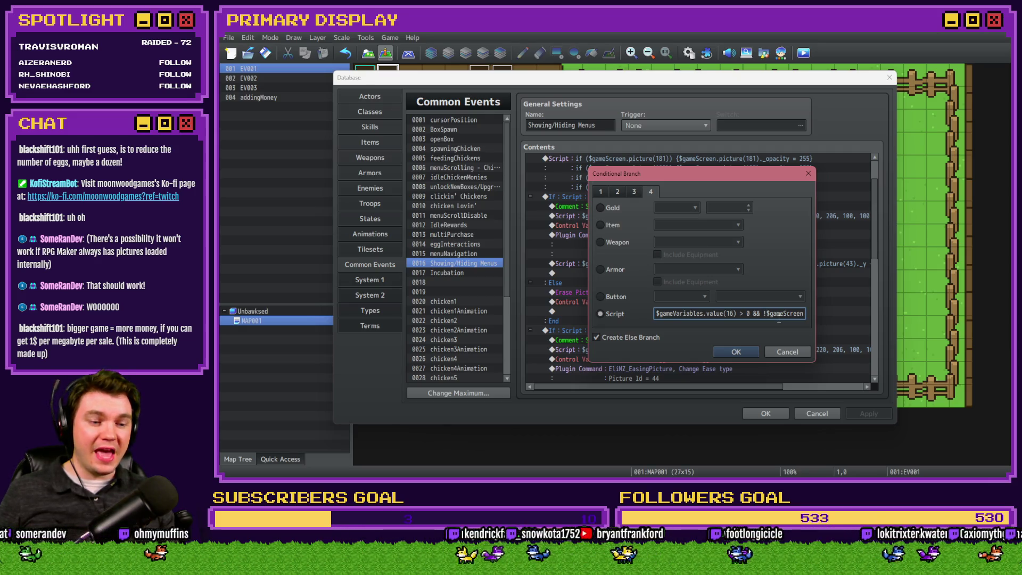
pyautogui.click(777, 350)
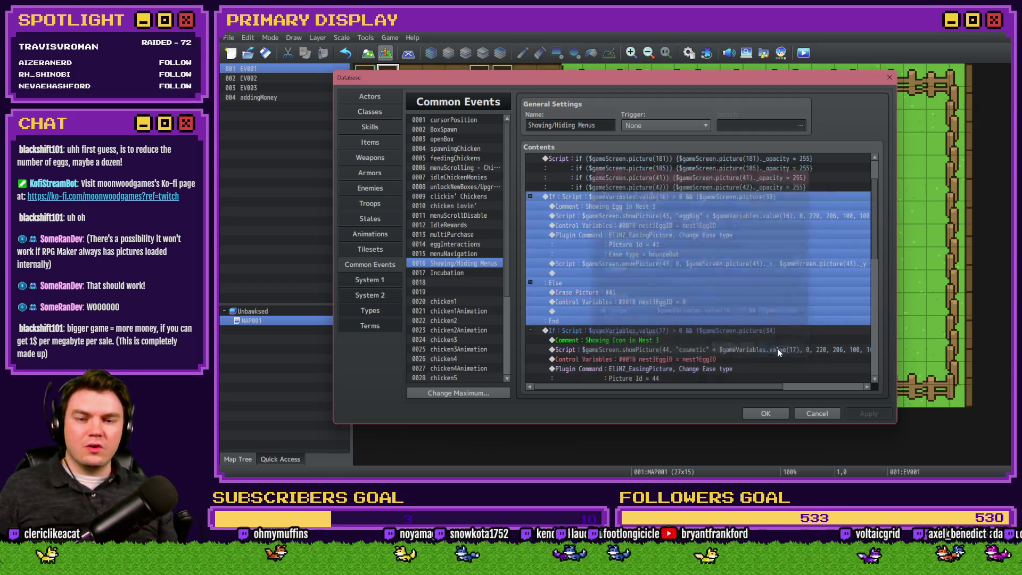
# - In the chicken Lovin' event, change the heart showPicture script's picture ID from 41 to 51
pyautogui.click(460, 206)
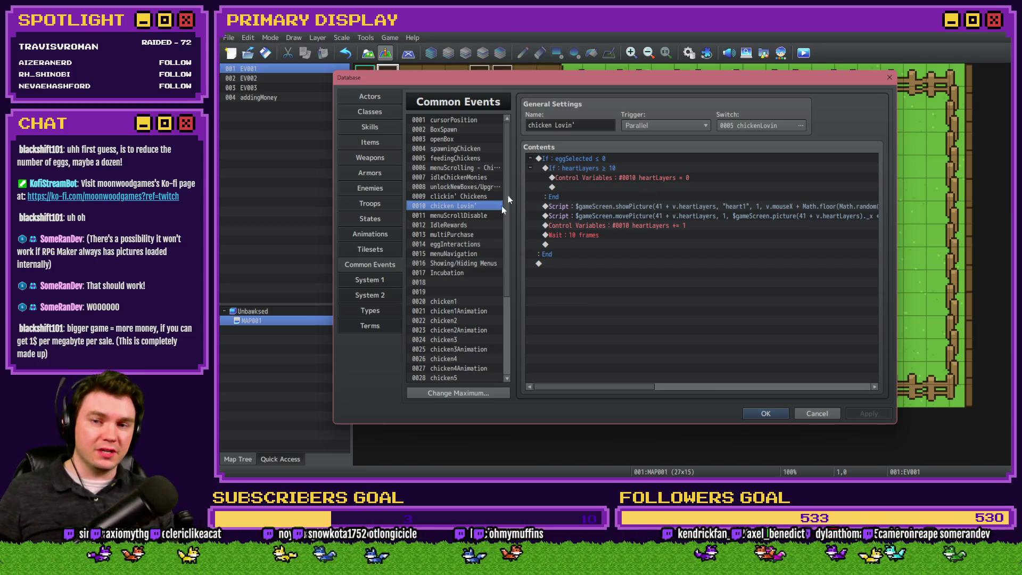
pyautogui.click(657, 207)
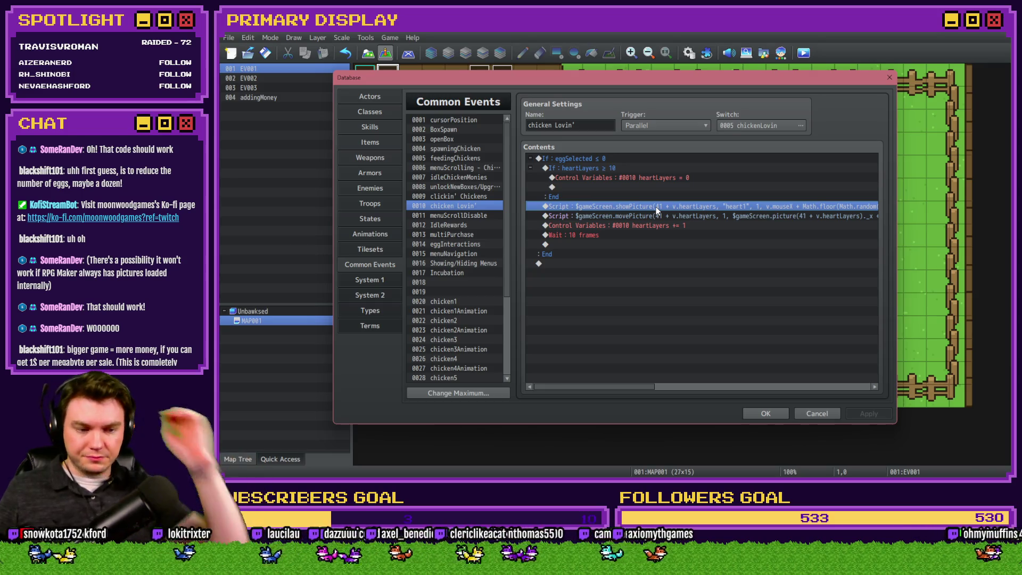
pyautogui.doubleClick(657, 210)
pyautogui.hotkey('ctrl', 'a')
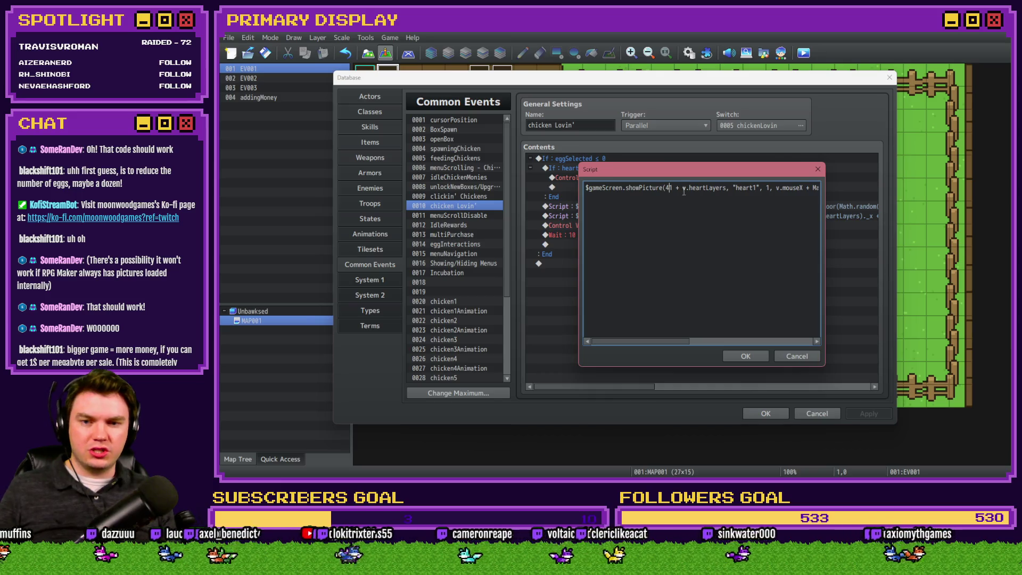
pyautogui.moveTo(782, 188); pyautogui.dragTo(825, 187)
pyautogui.click(743, 355)
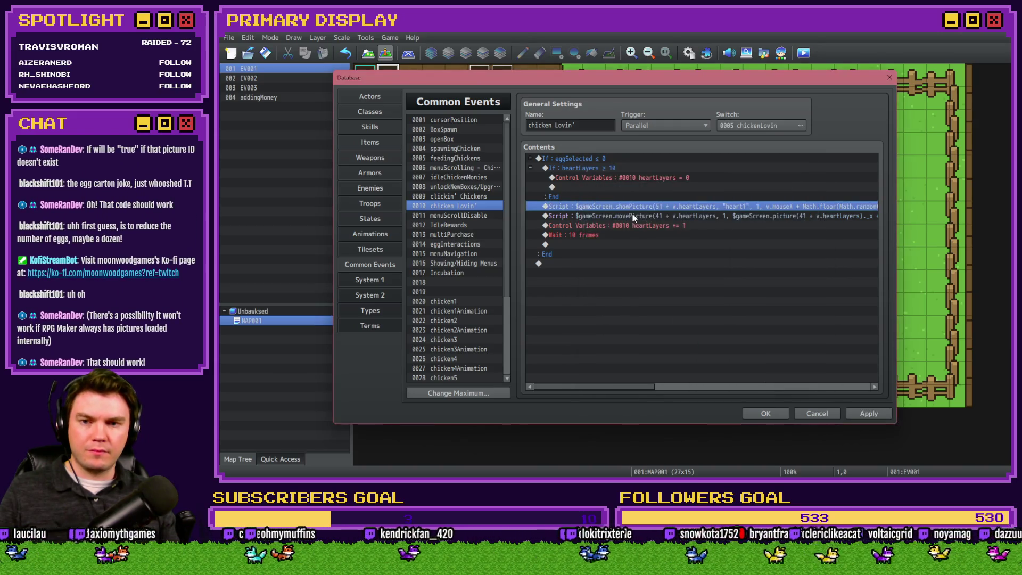
# - Change the movePicture script's ID 41 to 51 and apply the chicken Lovin' changes
pyautogui.doubleClick(625, 215)
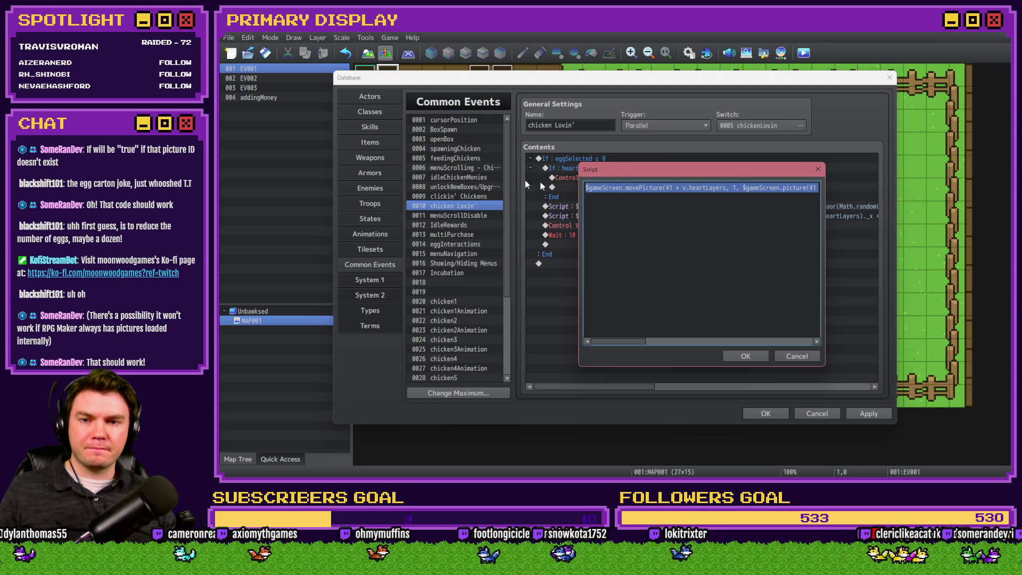
pyautogui.doubleClick(669, 188)
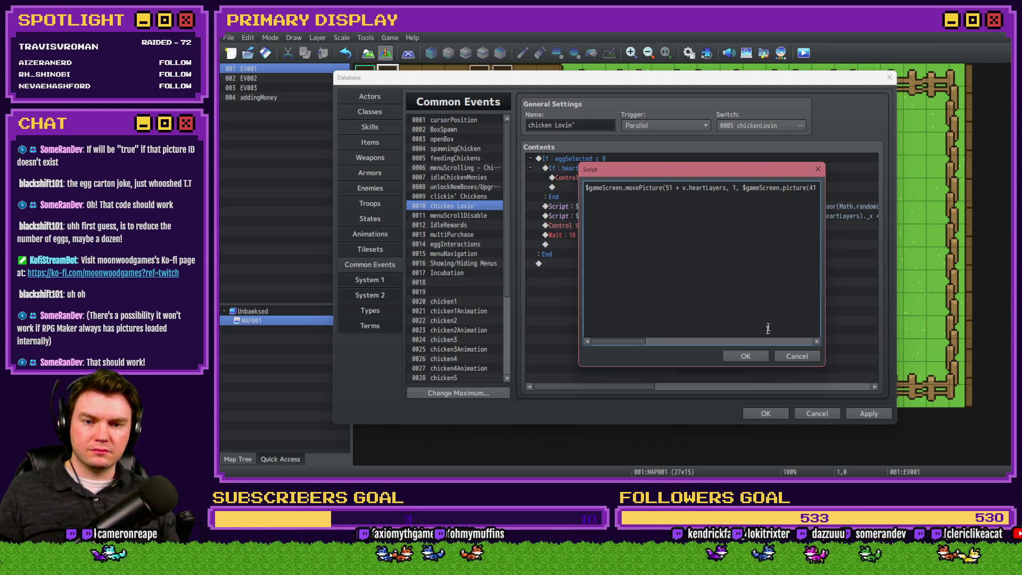
pyautogui.click(752, 350)
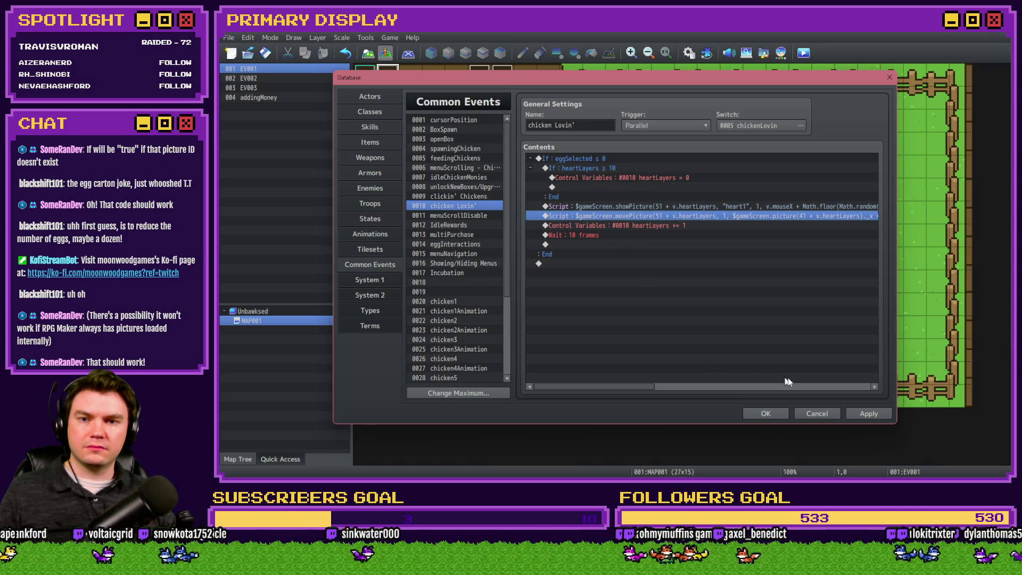
pyautogui.click(871, 415)
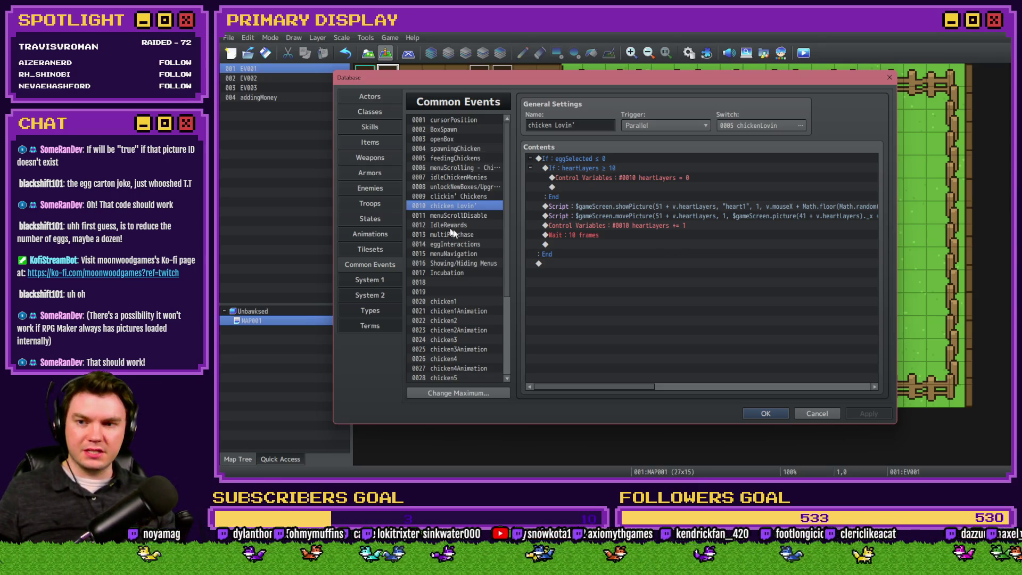
pyautogui.click(462, 255)
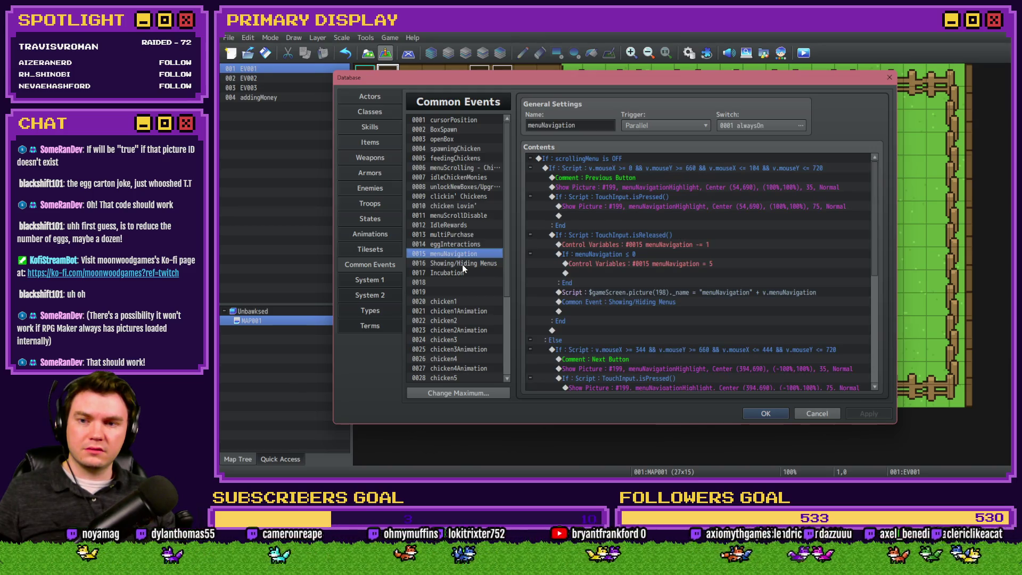
# - Add a '!' before the picture check in the Nest 3 egg branch of Showing/Hiding Menus
pyautogui.click(466, 263)
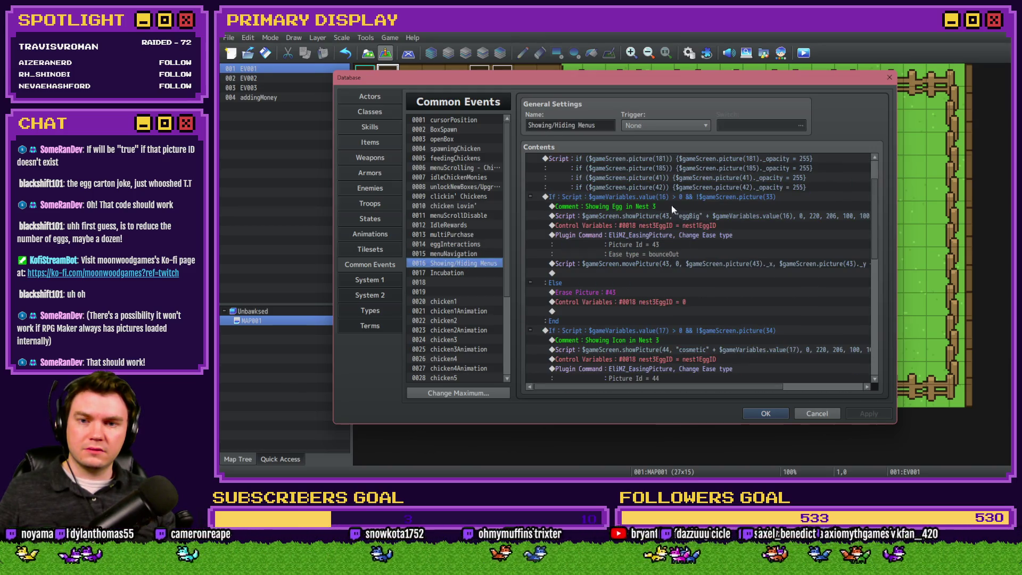
pyautogui.scroll(1, 660, 256)
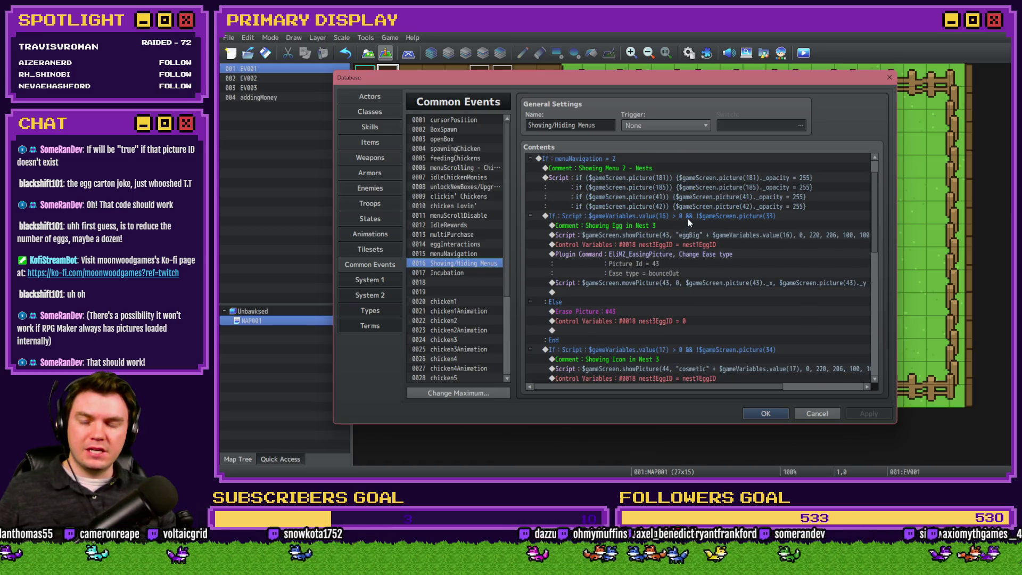
pyautogui.click(688, 219)
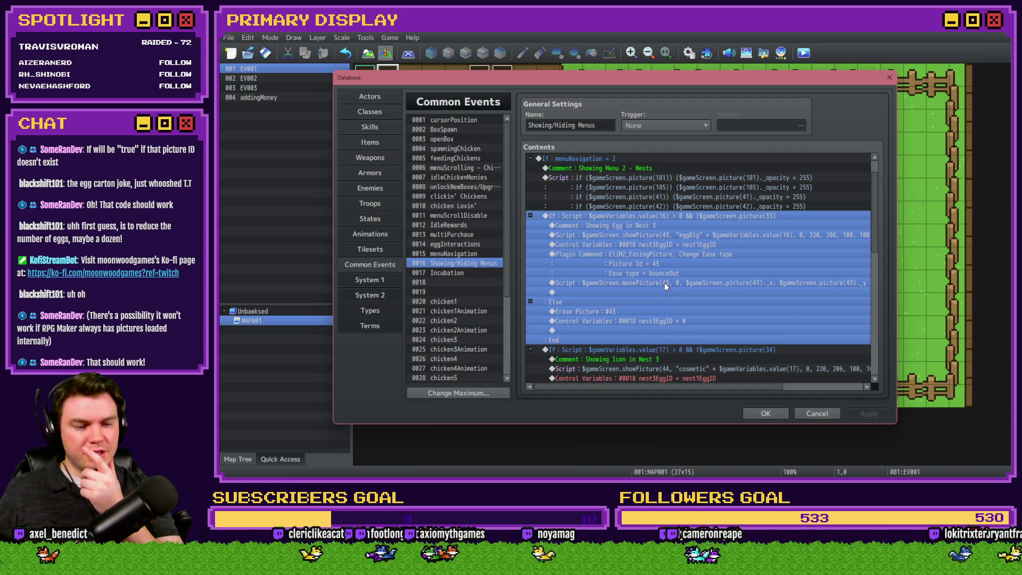
pyautogui.press('space')
pyautogui.click(765, 314)
pyautogui.write('!$gameScreen')
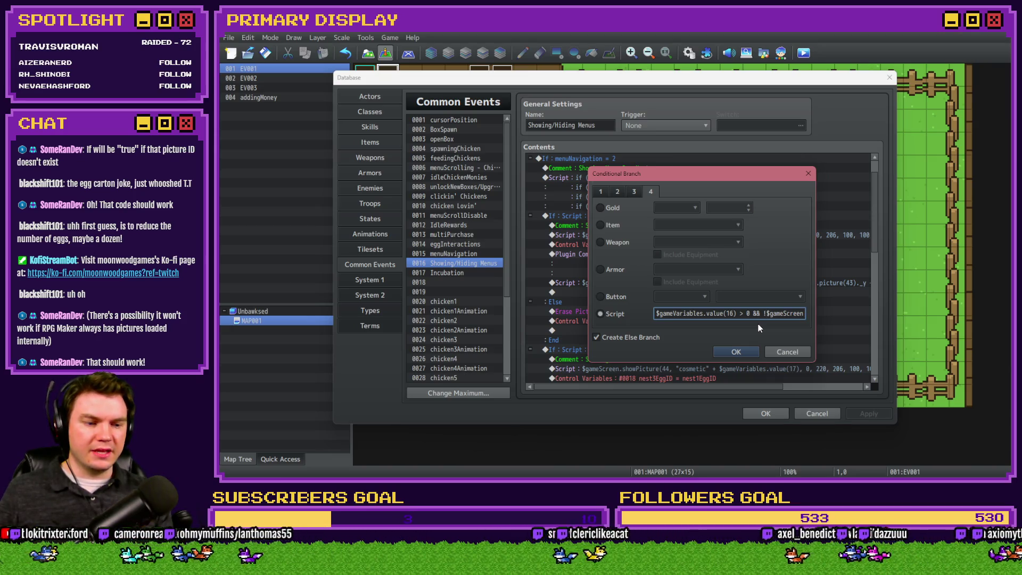
pyautogui.click(748, 350)
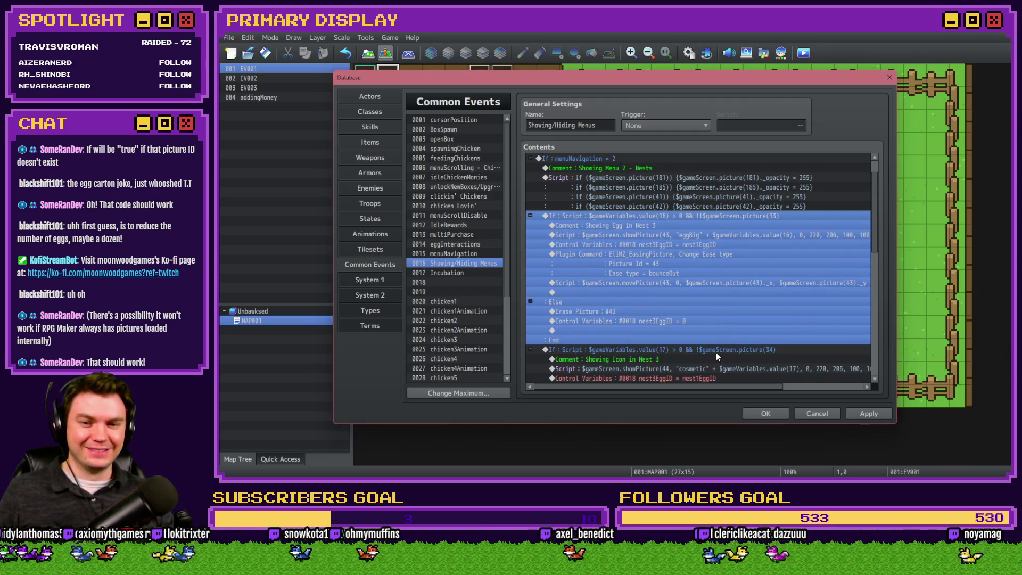
# - Insert '!!' into the Nest 3 icon branch condition, then save and playtest
pyautogui.doubleClick(717, 350)
pyautogui.click(765, 314)
pyautogui.write('!!')
pyautogui.click(736, 352)
pyautogui.click(766, 413)
pyautogui.click(803, 52)
pyautogui.click(605, 268)
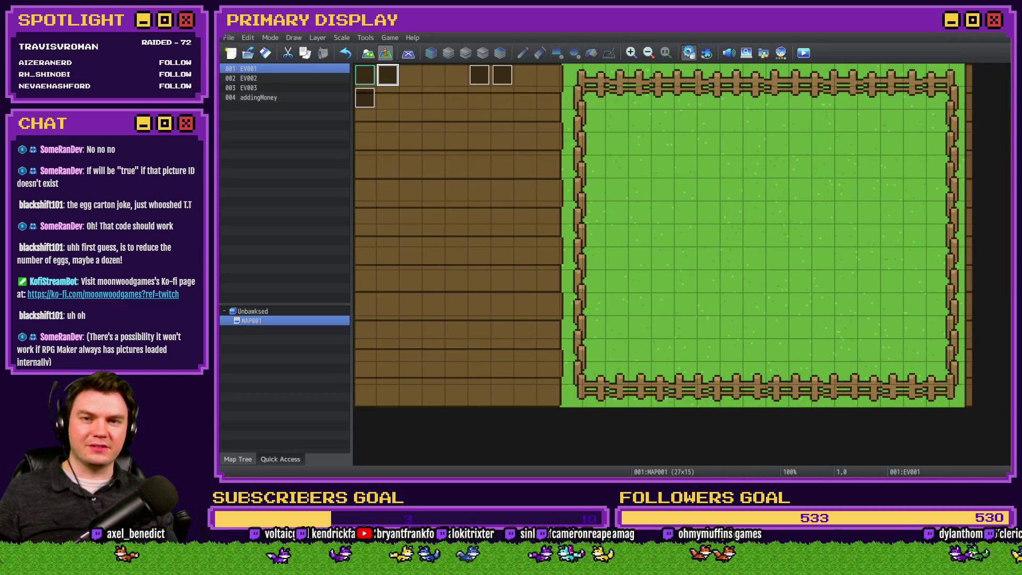
# - Reduce both Nest 3 egg and icon conditions to a single '!' before $gameScreen.picture
pyautogui.click(689, 53)
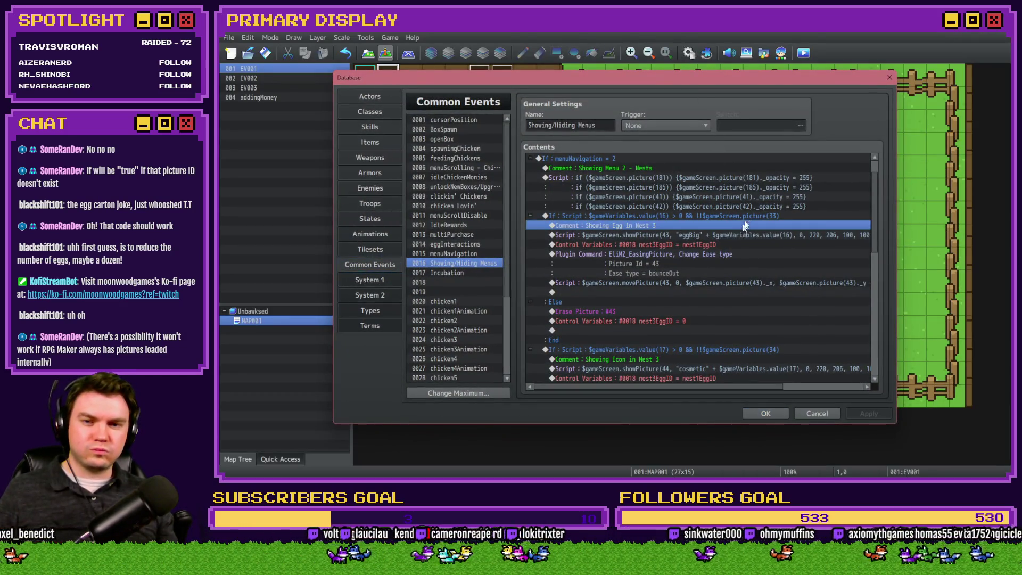
pyautogui.doubleClick(748, 215)
pyautogui.click(769, 314)
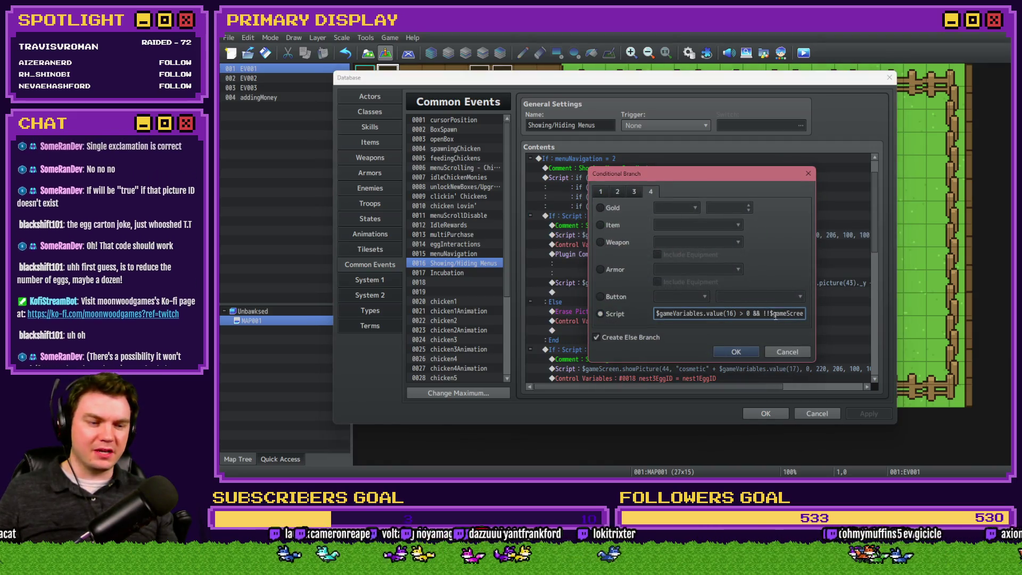
pyautogui.press('BackSpace')
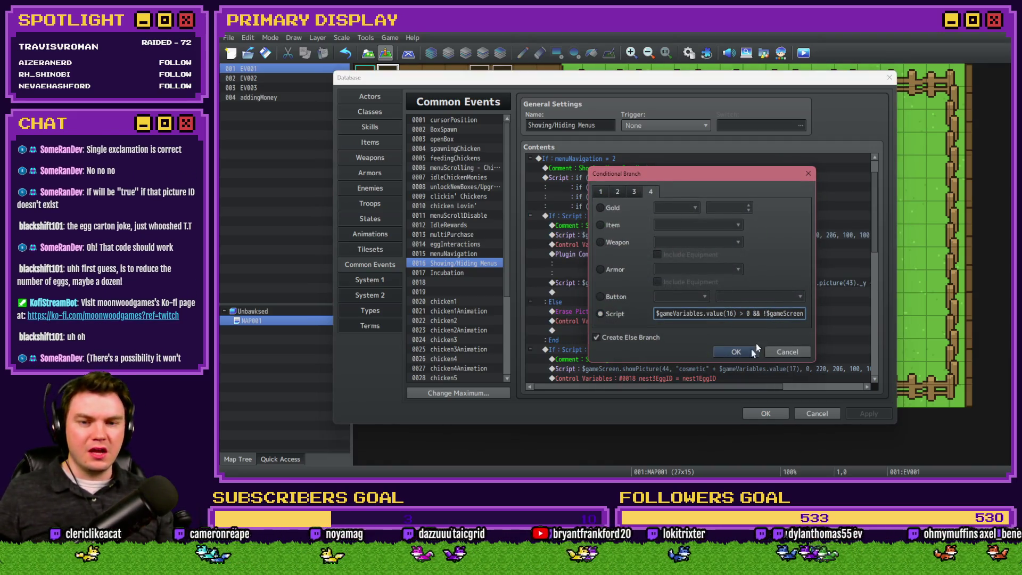
pyautogui.click(736, 351)
pyautogui.doubleClick(724, 349)
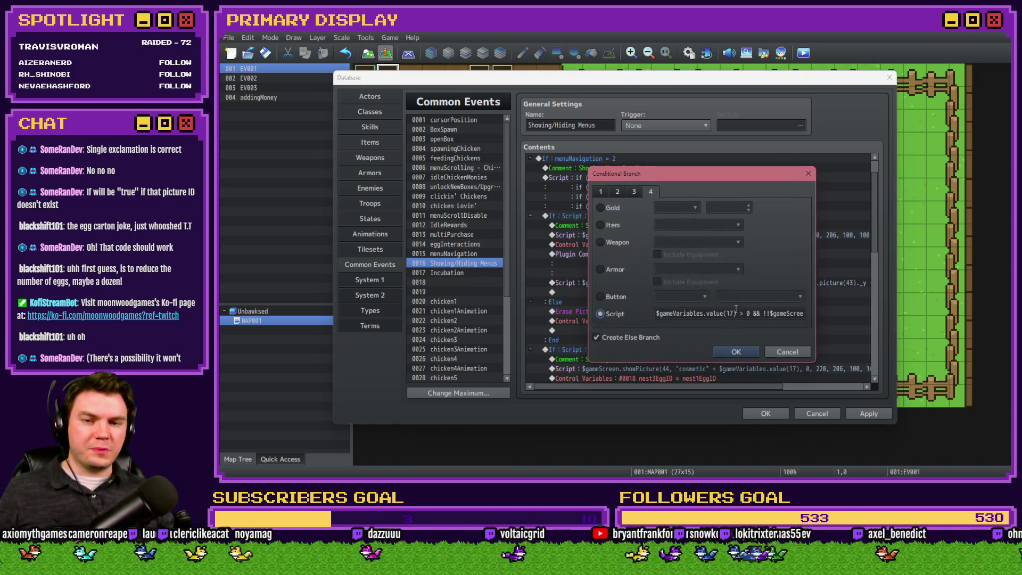
pyautogui.click(768, 314)
pyautogui.press('BackSpace')
pyautogui.click(745, 352)
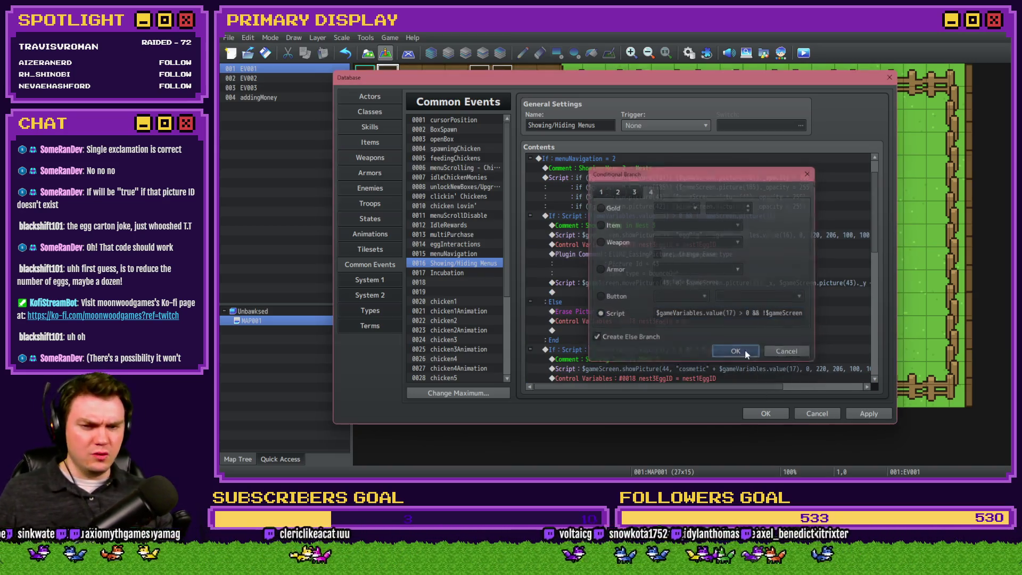
# - Review the event list, selecting the picture 44 move script and then the Nest 3 egg branch
pyautogui.scroll(-2, 669, 286)
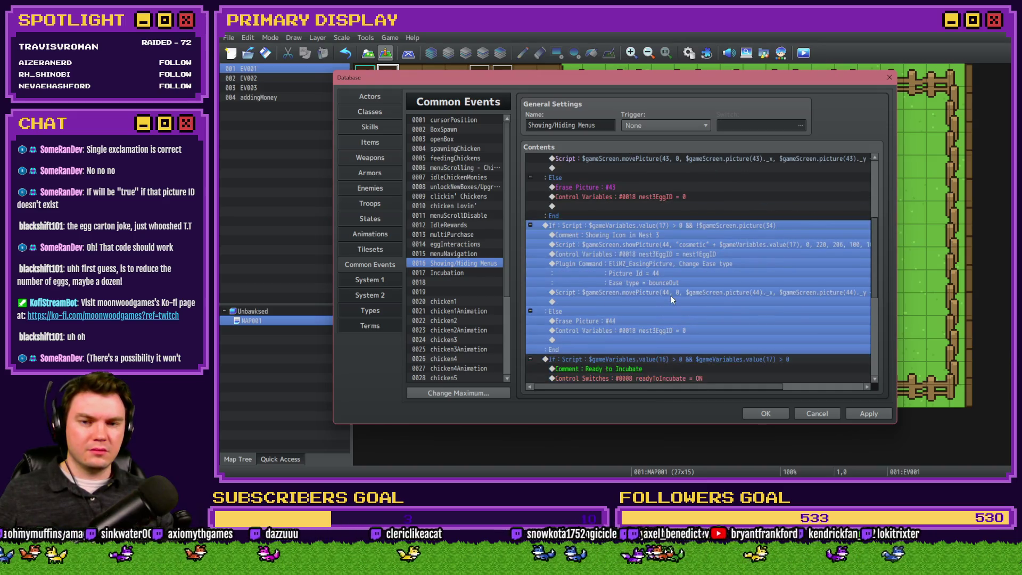
pyautogui.click(672, 293)
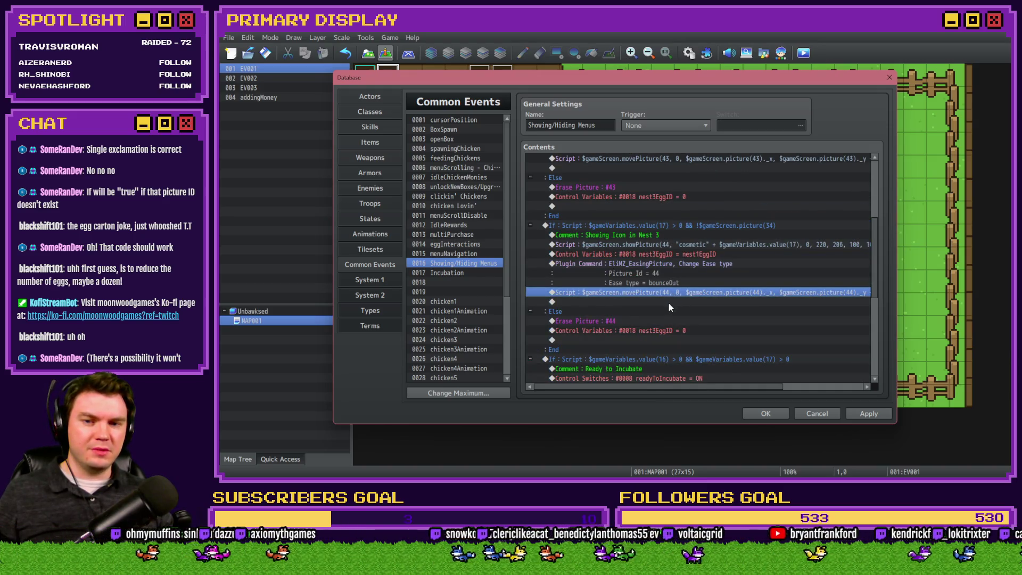
pyautogui.scroll(3, 668, 301)
pyautogui.scroll(1, 666, 307)
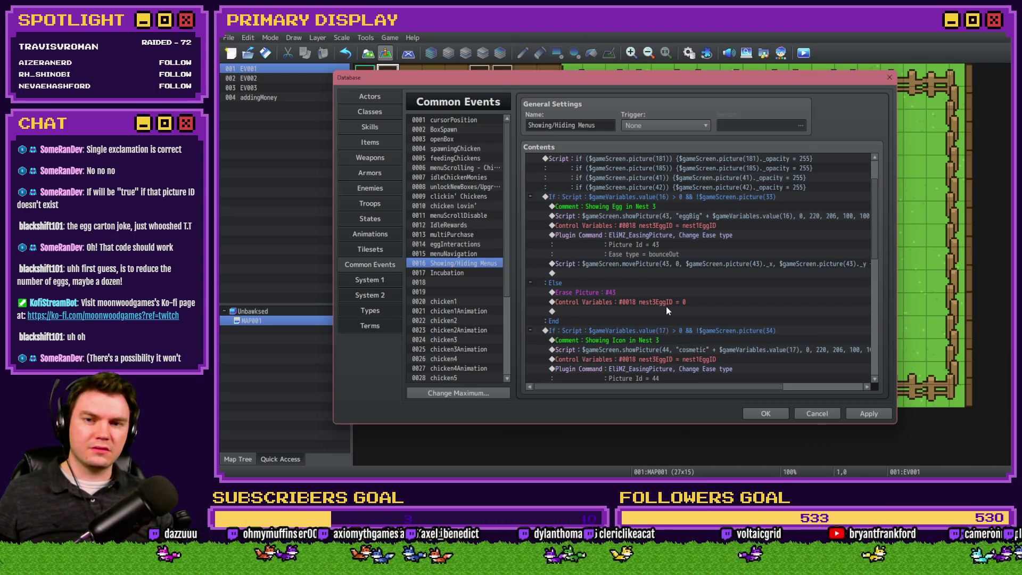
pyautogui.scroll(1, 666, 307)
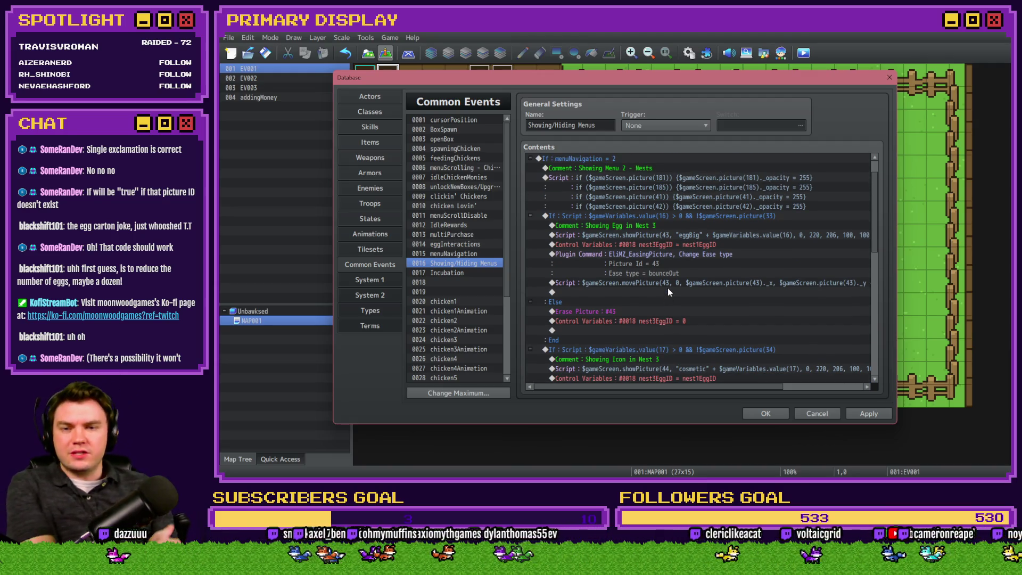
pyautogui.scroll(-2, 666, 250)
pyautogui.scroll(2, 669, 239)
pyautogui.click(671, 226)
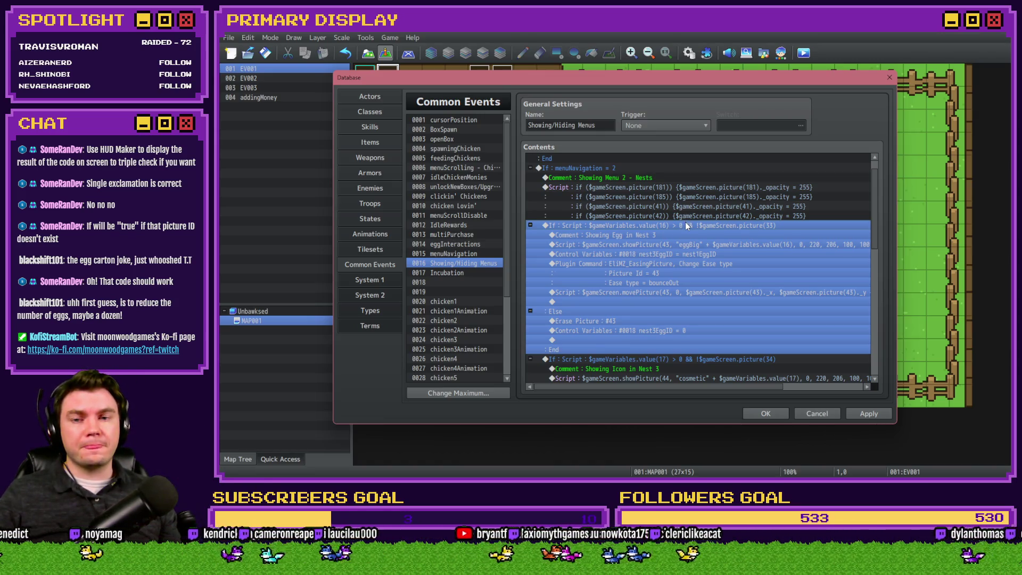
pyautogui.click(652, 236)
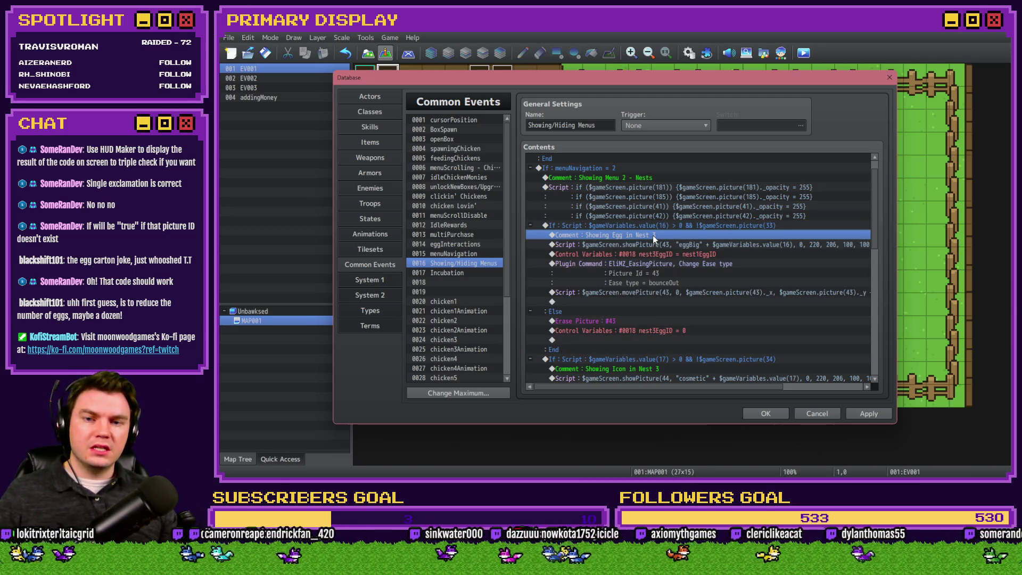
pyautogui.click(664, 227)
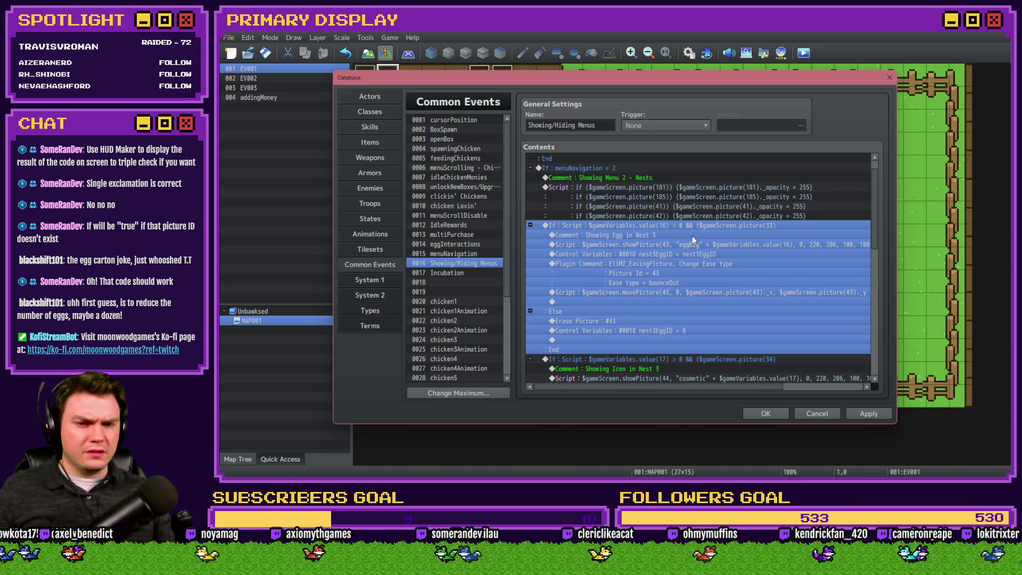
pyautogui.click(692, 236)
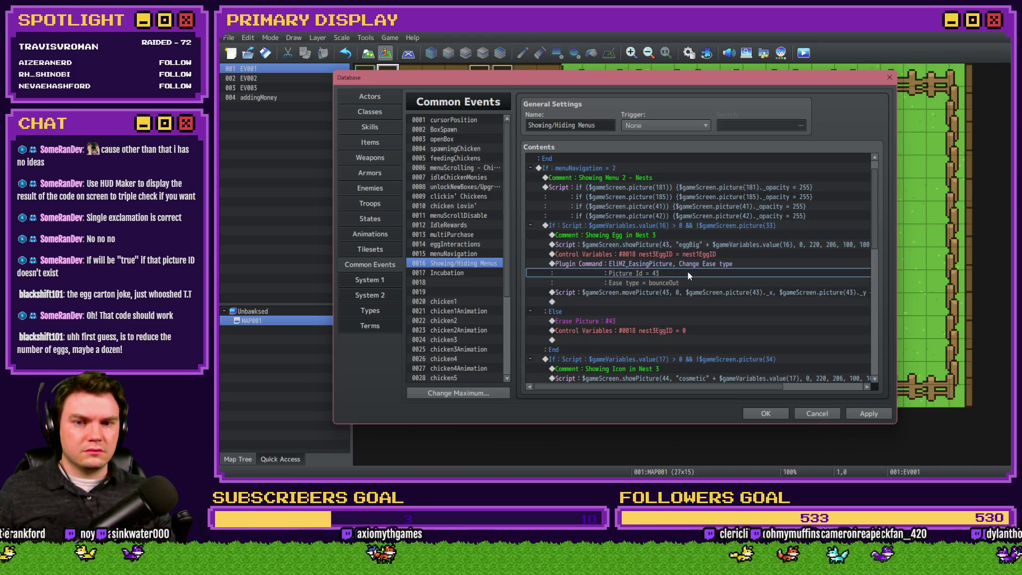
pyautogui.click(689, 268)
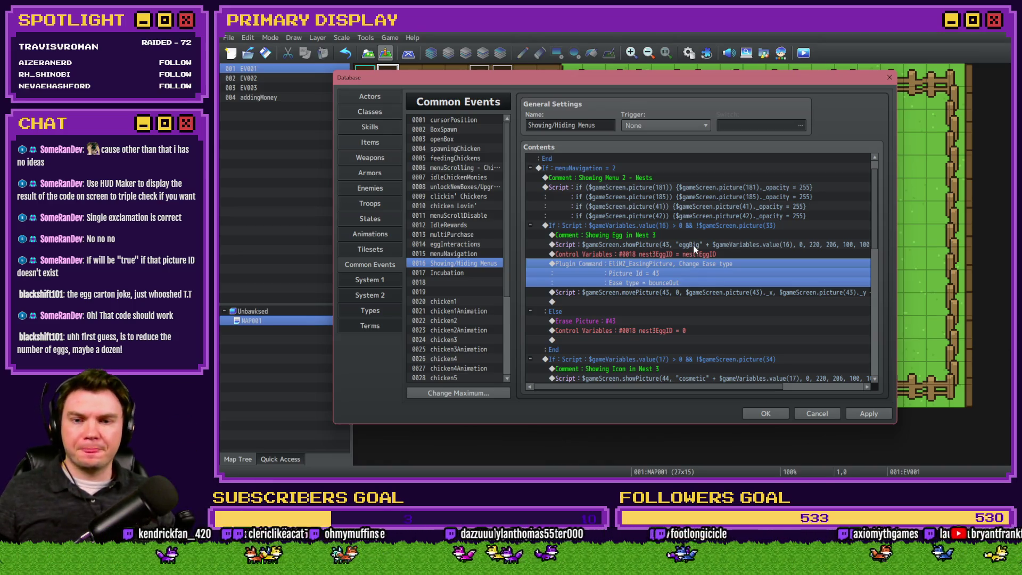
pyautogui.moveTo(672, 235); pyautogui.dragTo(675, 224)
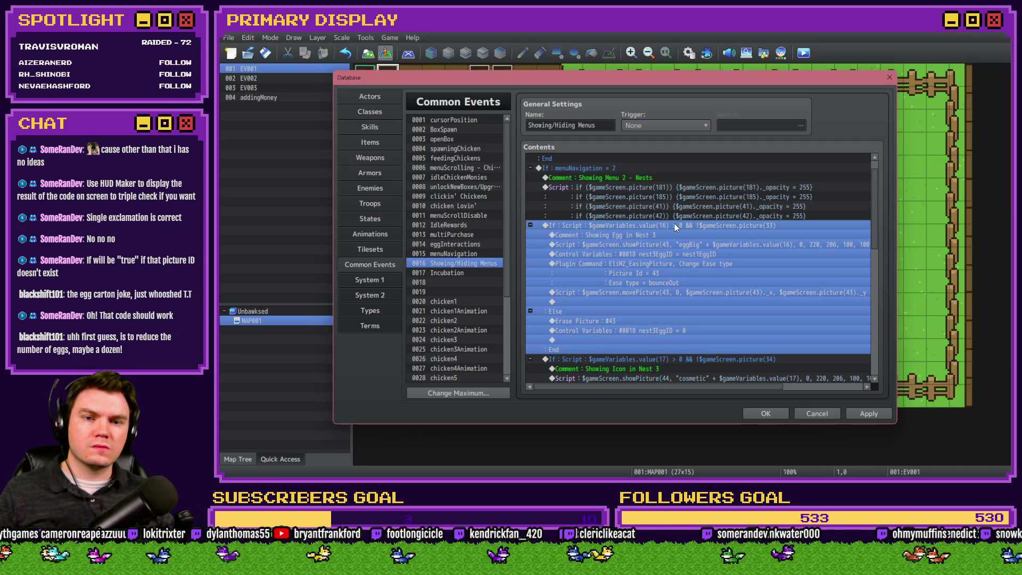
pyautogui.click(685, 331)
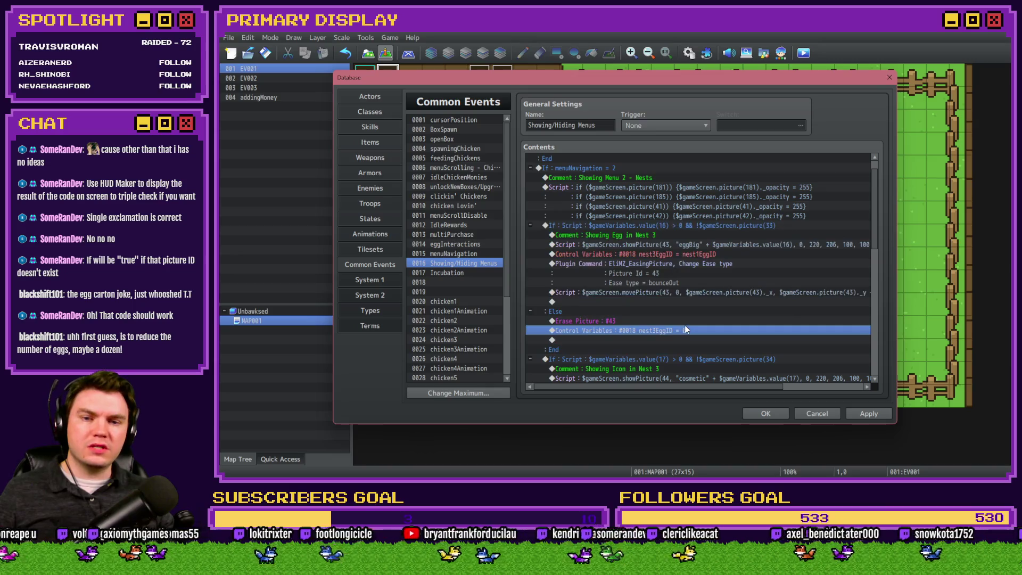
# - Change the Nest 3 egg branch condition from picture(33) to picture(43)
pyautogui.click(689, 319)
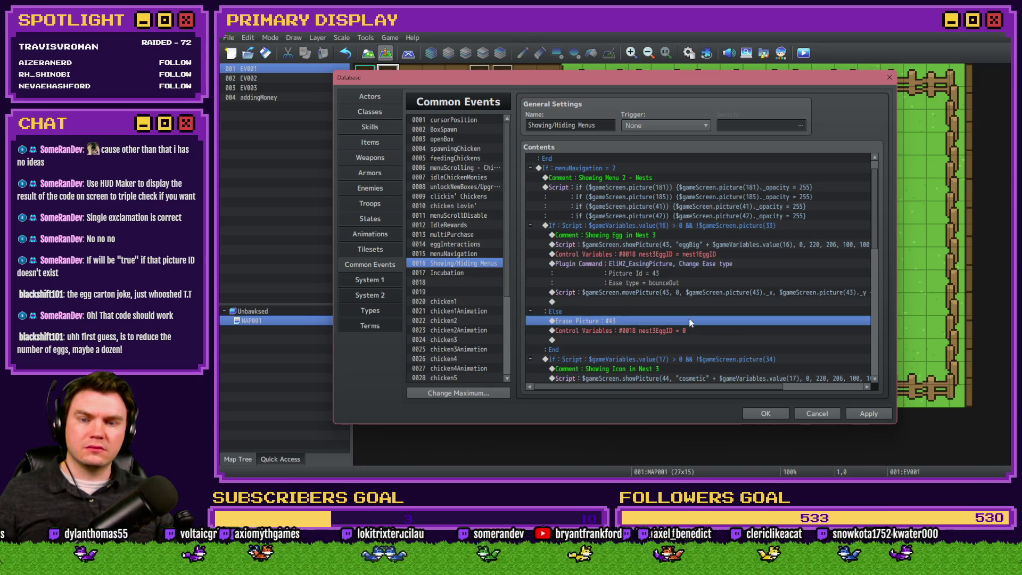
pyautogui.doubleClick(716, 225)
pyautogui.moveTo(736, 314); pyautogui.dragTo(795, 314)
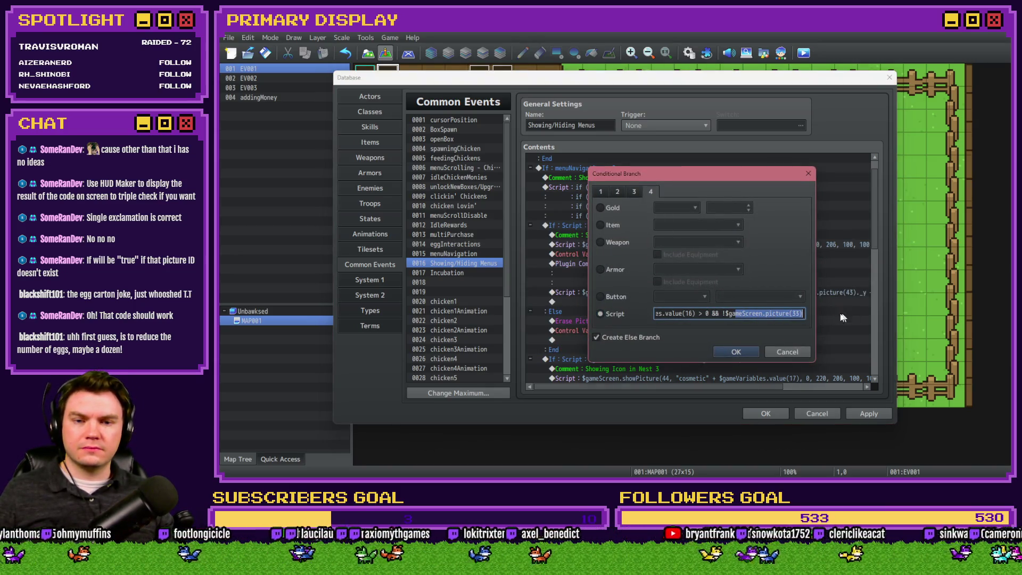
pyautogui.press('End')
pyautogui.press('BackSpace')
pyautogui.press('BackSpace')
pyautogui.press('BackSpace')
pyautogui.write('43)')
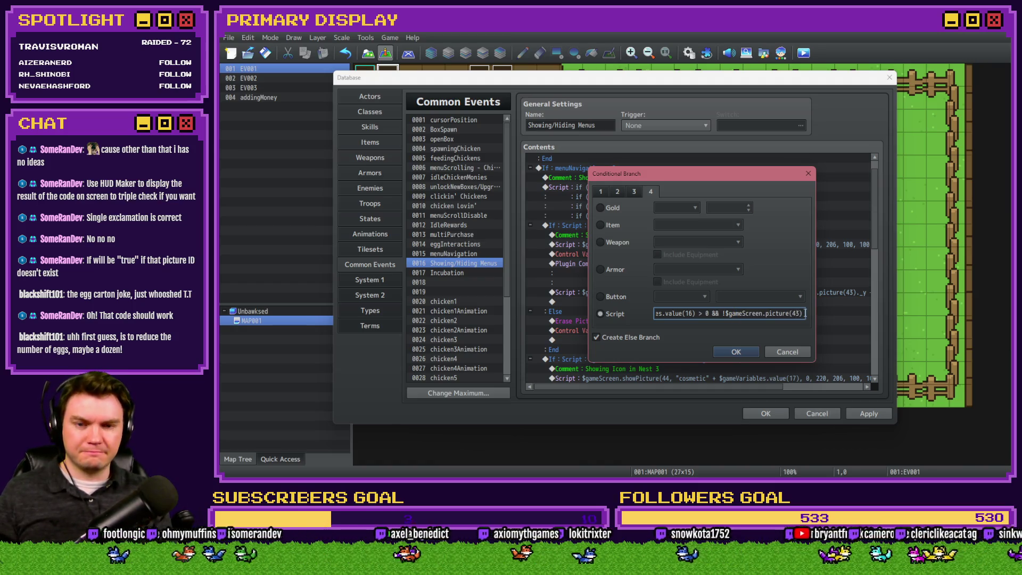
pyautogui.press('Return')
# - Inspect the Nest 3 icon branch condition and close the database
pyautogui.doubleClick(770, 358)
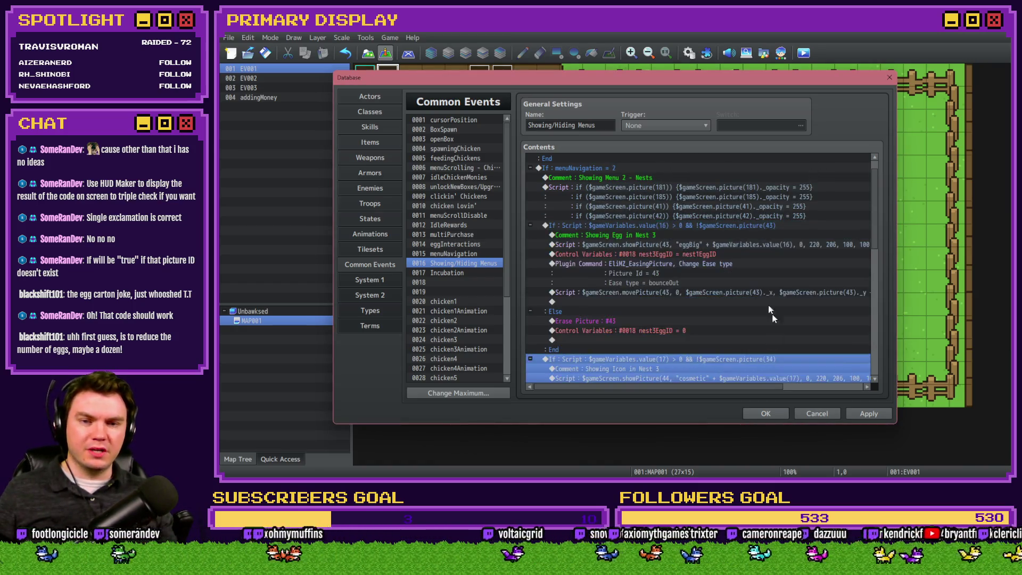
pyautogui.moveTo(812, 319); pyautogui.dragTo(790, 314)
pyautogui.click(790, 313)
pyautogui.press('Return')
pyautogui.press('Return')
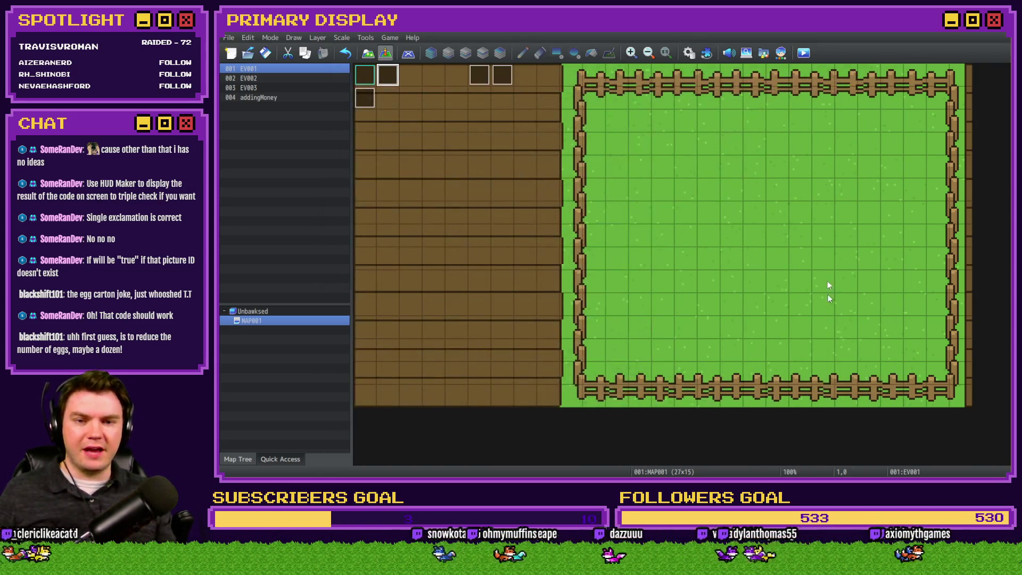
# - Playtest the game, claim the free Leghorn chicken, and switch the shop to Nests
pyautogui.hotkey('ctrl', 'r')
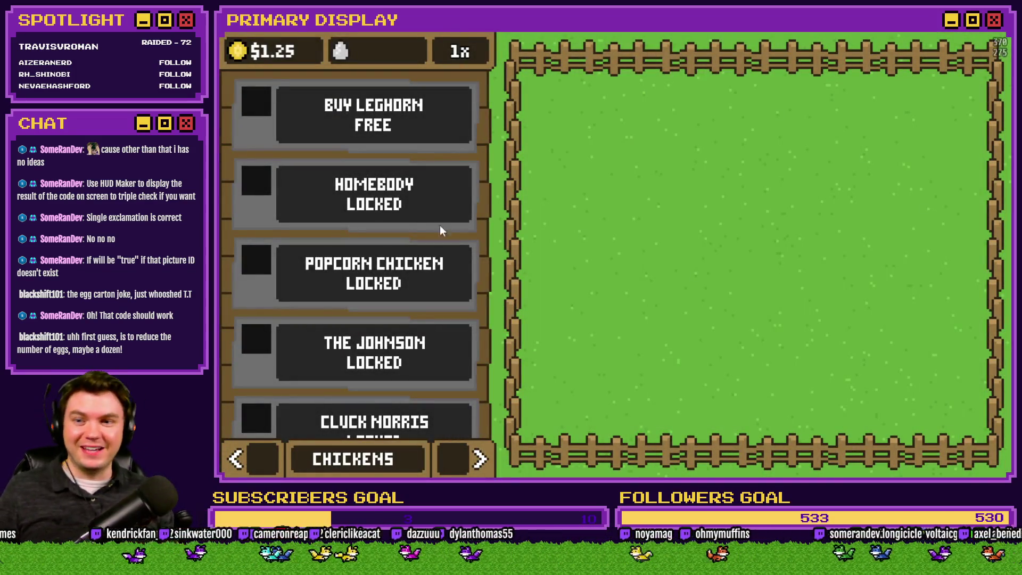
pyautogui.press('Return')
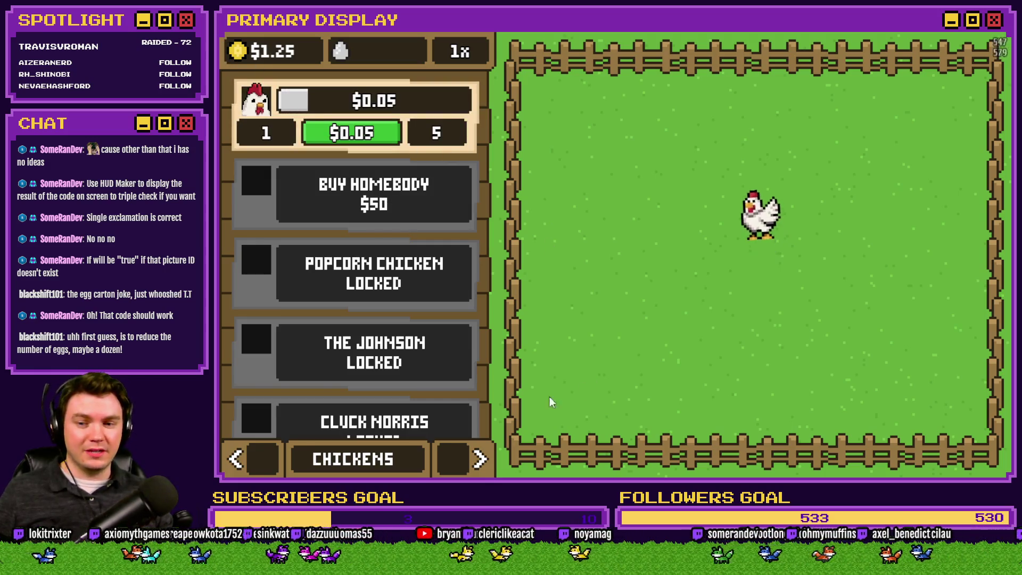
pyautogui.press('Right')
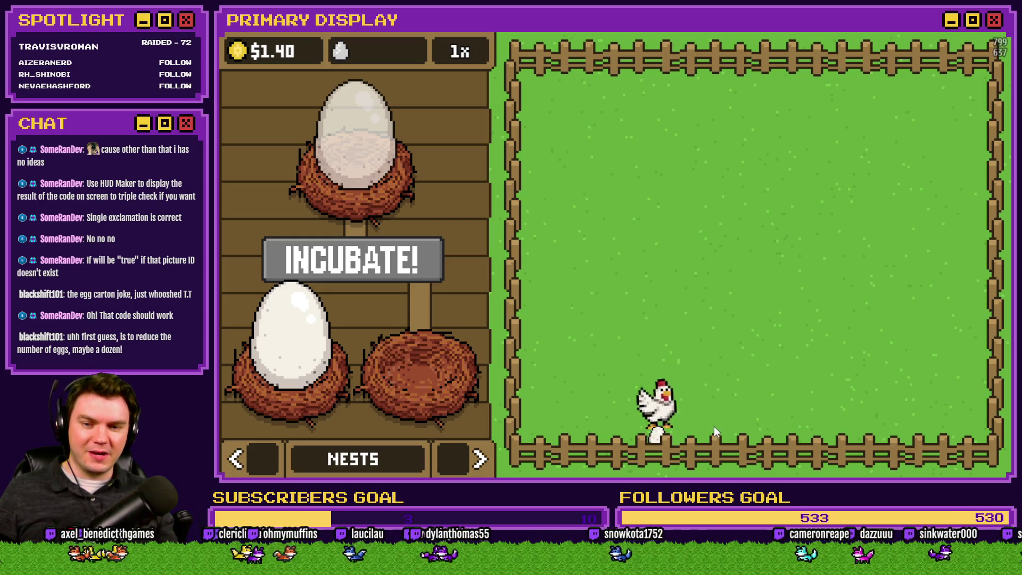
# - Move eggs from the pen into the nests, end the playtest, and reopen the Database
pyautogui.click(669, 422)
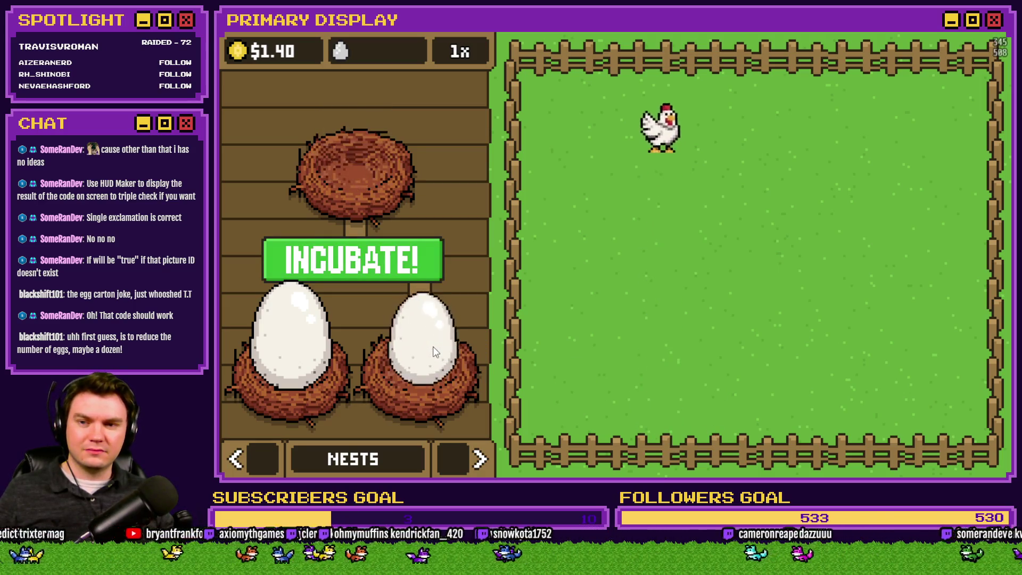
pyautogui.click(433, 340)
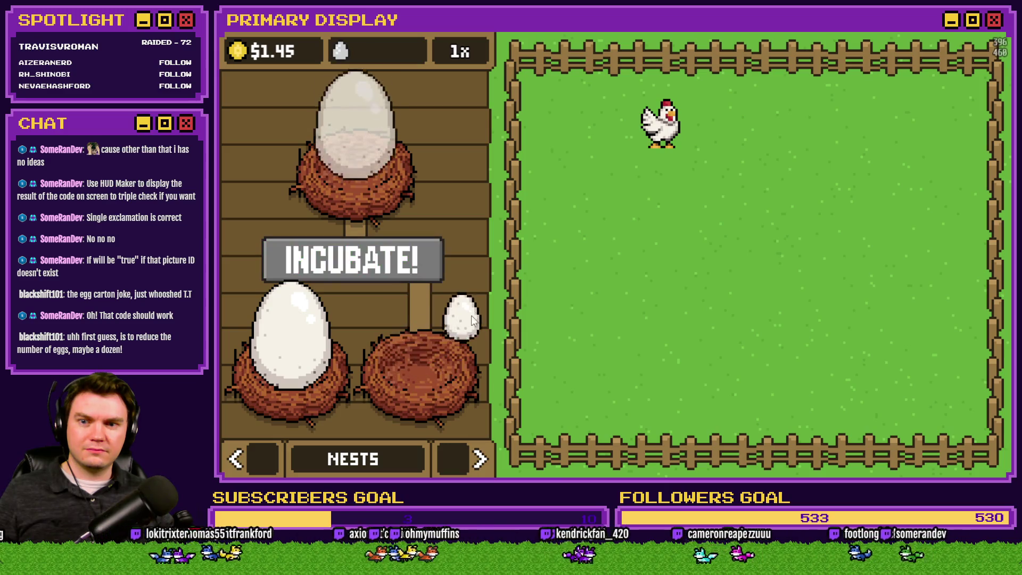
pyautogui.click(428, 339)
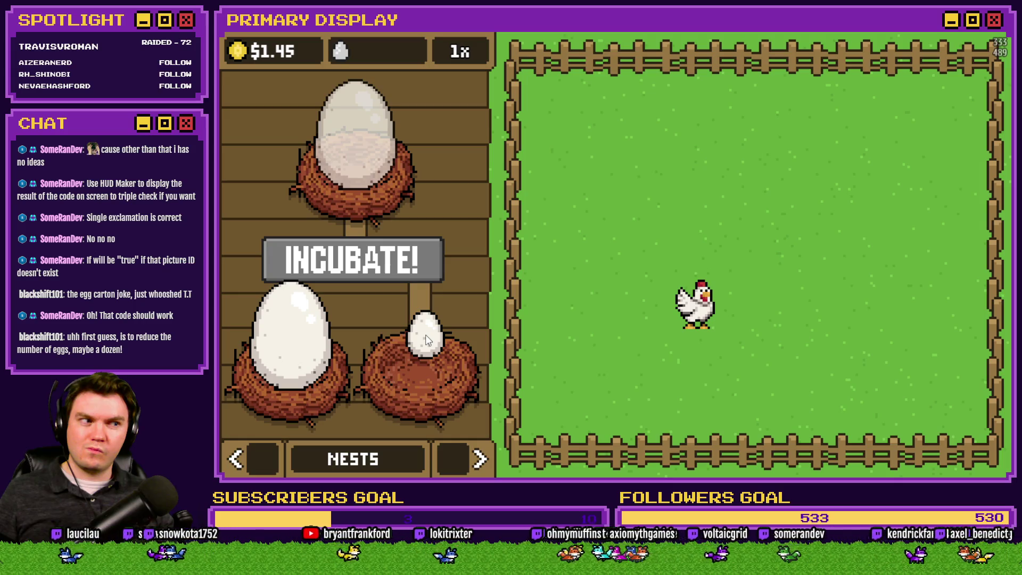
pyautogui.click(426, 334)
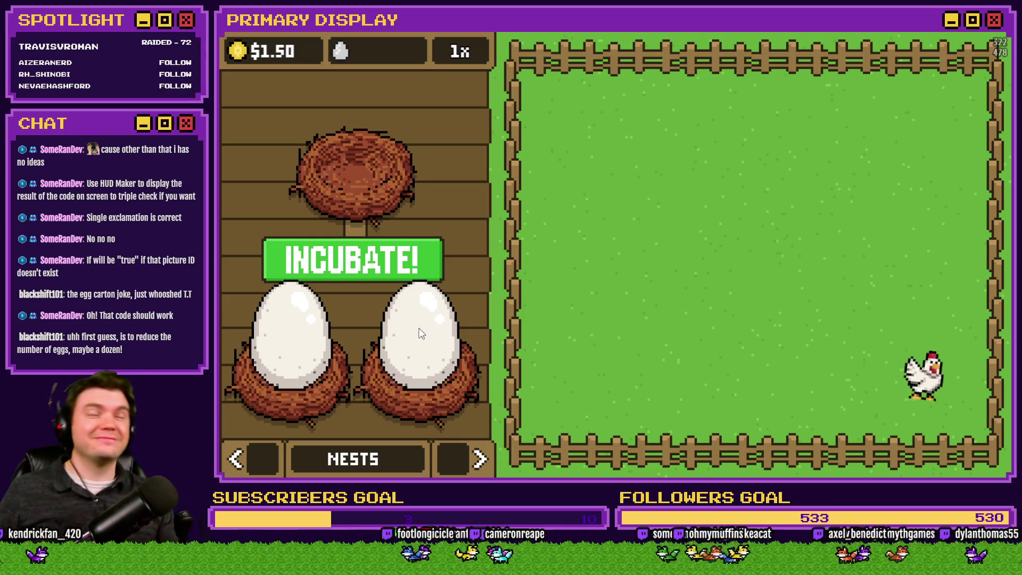
pyautogui.hotkey('alt', 'F4')
pyautogui.press('F9')
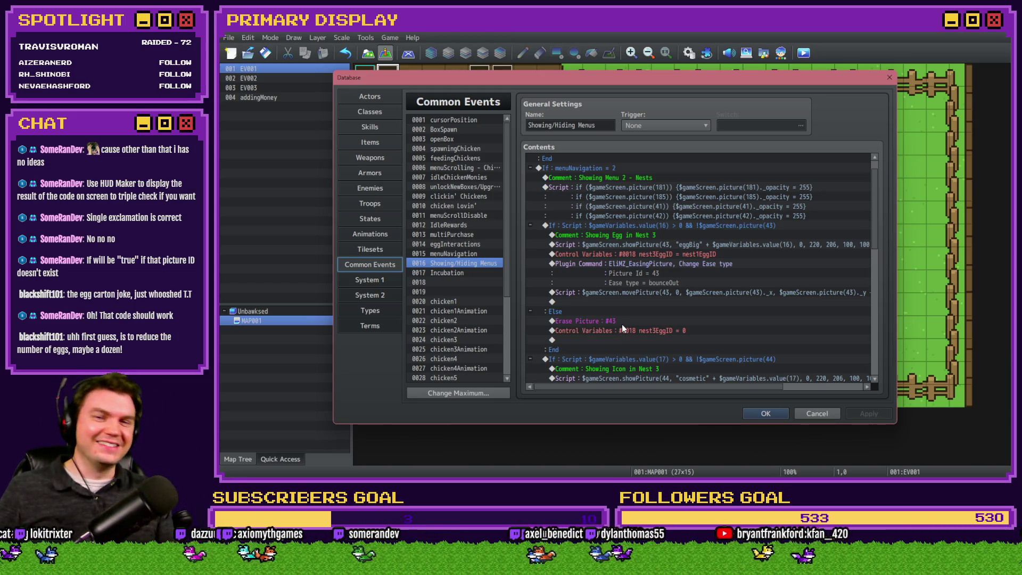
# - Remove the picture existence check from the Nest 3 egg branch condition
pyautogui.doubleClick(713, 222)
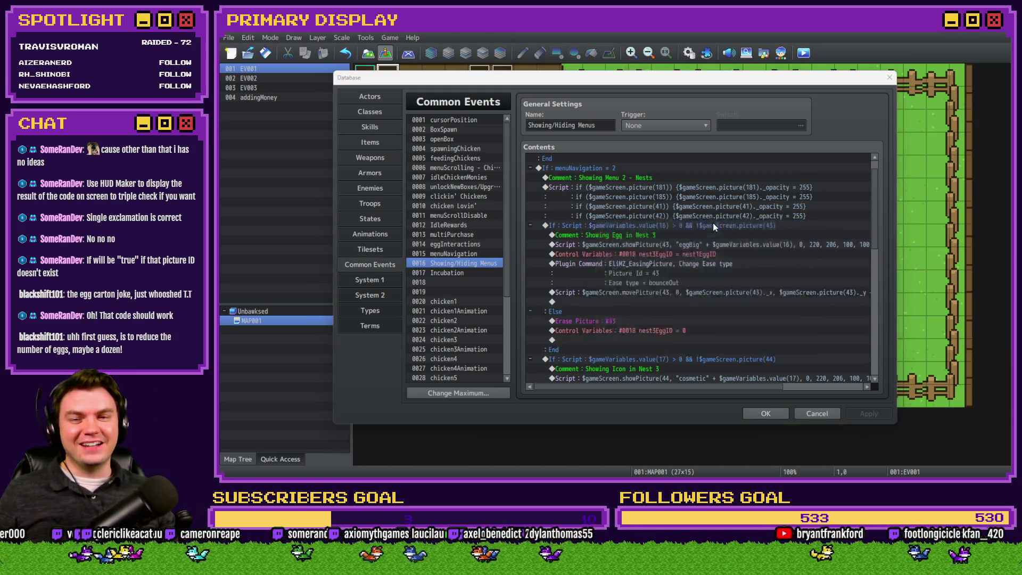
pyautogui.moveTo(765, 313); pyautogui.dragTo(852, 312)
pyautogui.press('BackSpace')
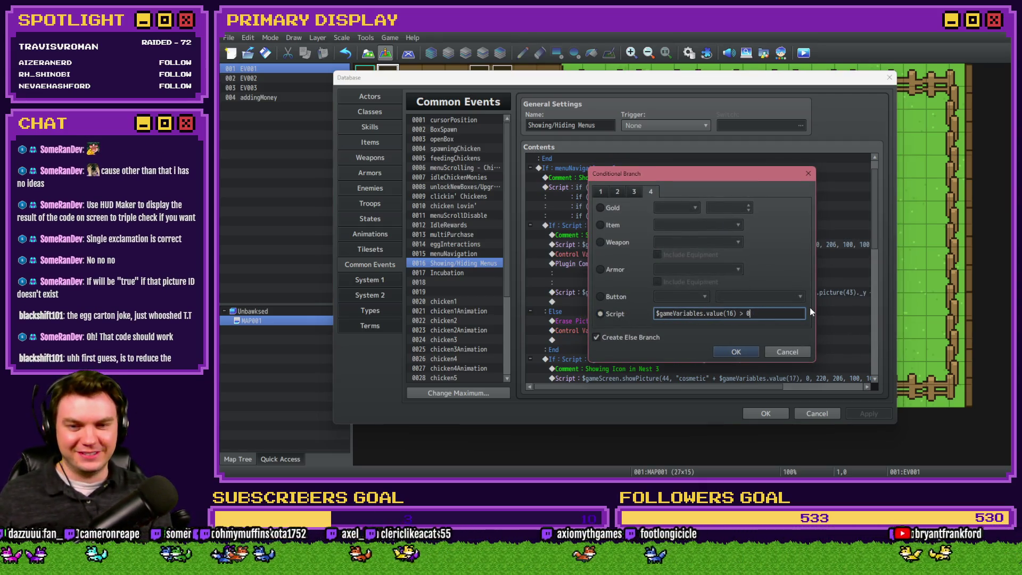
pyautogui.click(736, 350)
# - Nest a '!$gameScreen.picture(43)' branch inside it and move the Showing Egg in Nest 3 commands into it
pyautogui.doubleClick(631, 234)
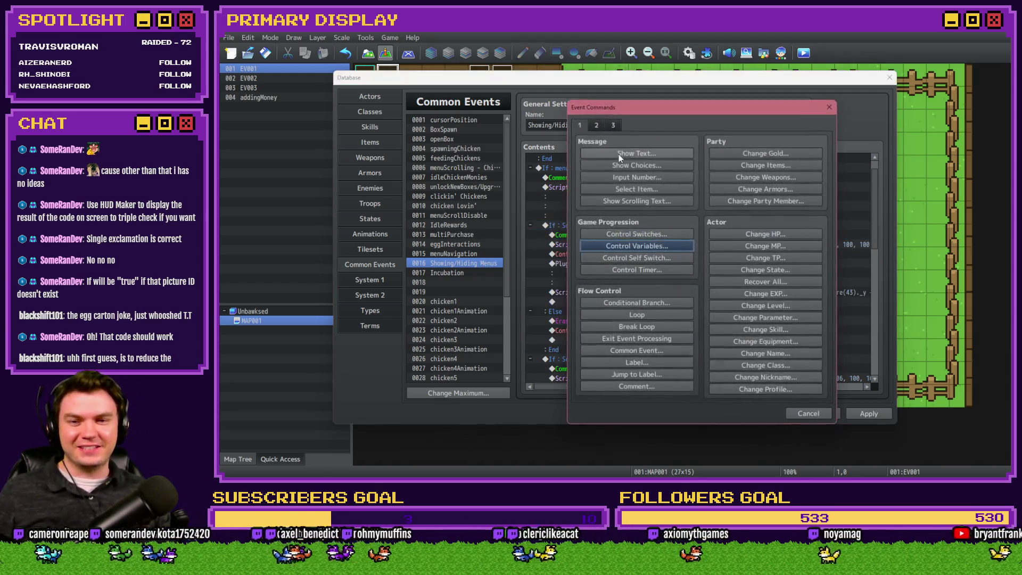
pyautogui.click(644, 302)
pyautogui.click(650, 189)
pyautogui.click(599, 311)
pyautogui.write('!$gameScreen.picture(43)')
pyautogui.click(736, 350)
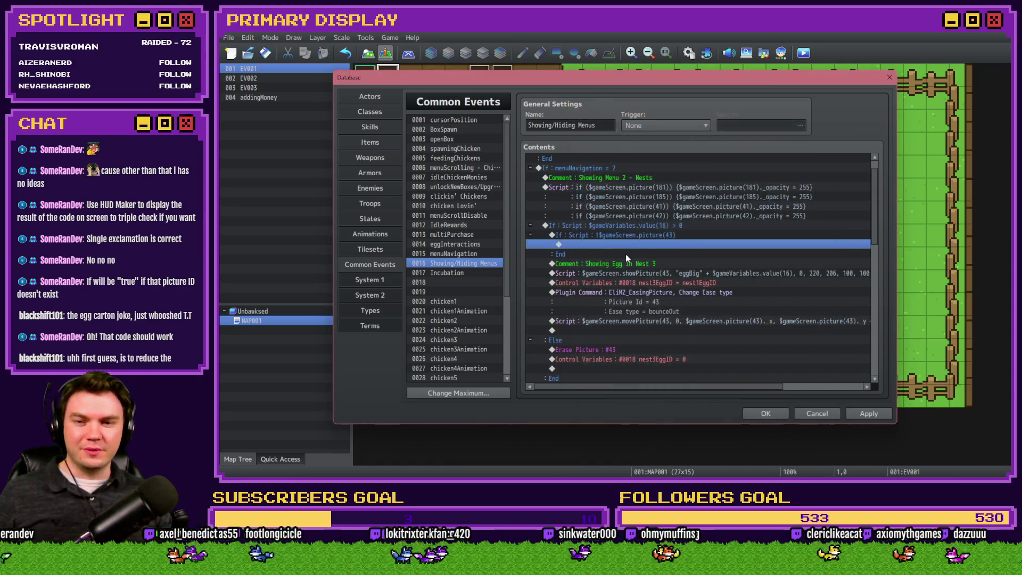
pyautogui.click(626, 264)
pyautogui.keyDown('shift'); pyautogui.click(626, 321); pyautogui.keyUp('shift')
pyautogui.hotkey('ctrl', 'x')
pyautogui.click(612, 243)
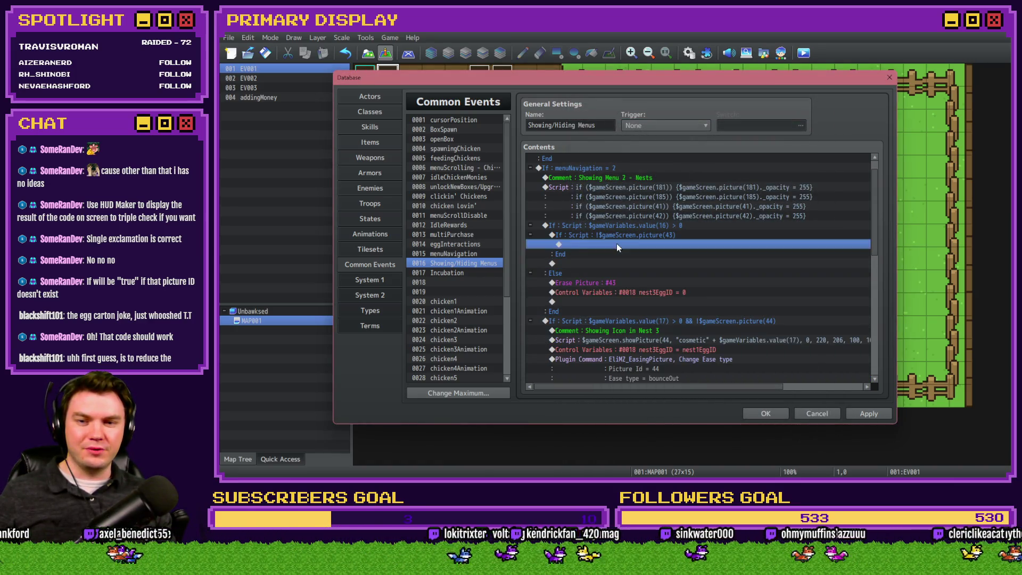
pyautogui.hotkey('ctrl', 'v')
pyautogui.click(631, 236)
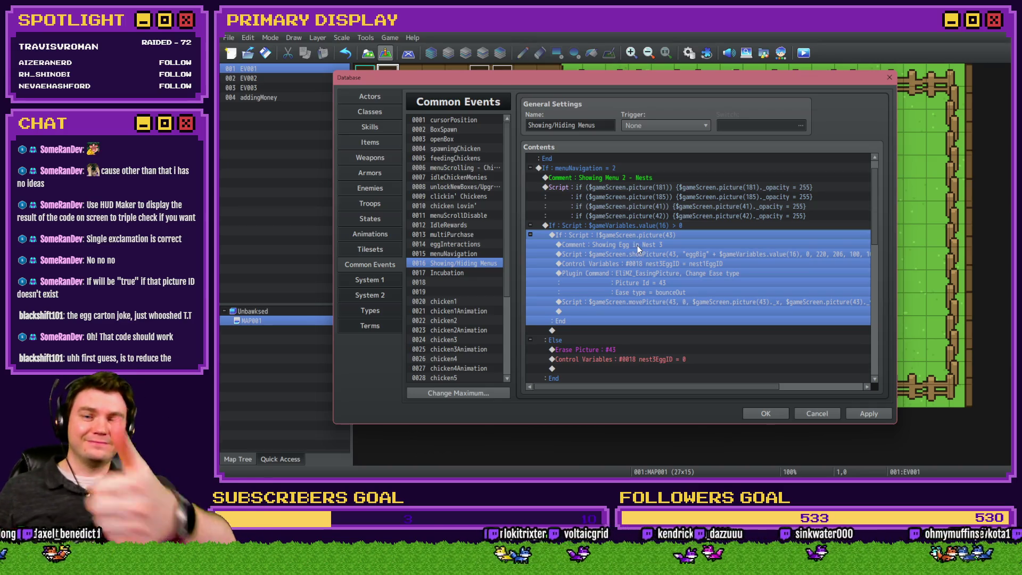
# - Remove the picture 44 existence check from the Nest 3 icon branch condition
pyautogui.scroll(-4, 708, 298)
pyautogui.doubleClick(710, 292)
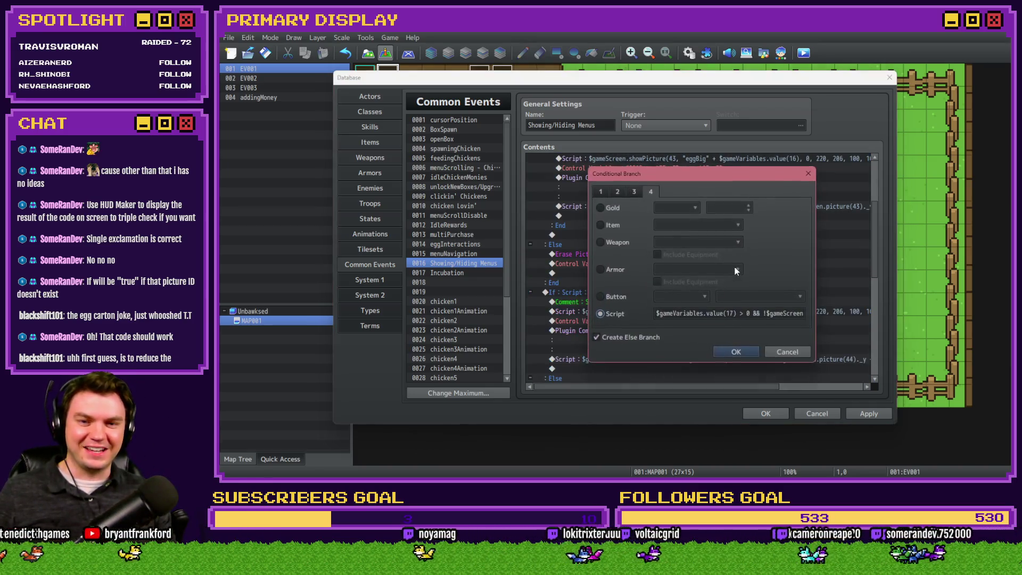
pyautogui.moveTo(752, 313); pyautogui.dragTo(876, 313)
pyautogui.press('BackSpace')
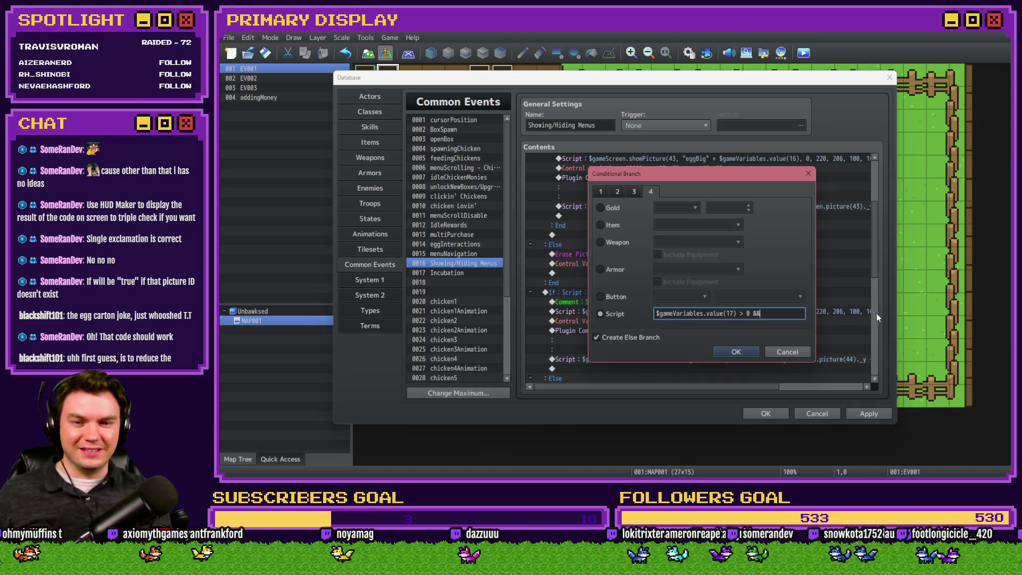
pyautogui.press('Return')
# - Add a nested '!$gameScreen.picture(44)' script branch in the icon branch and close the database
pyautogui.doubleClick(692, 306)
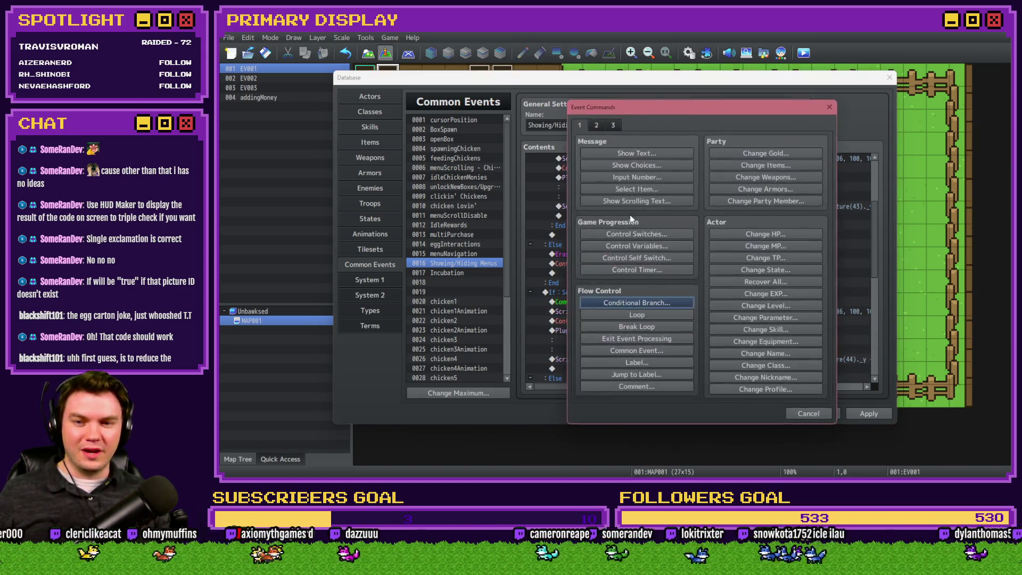
pyautogui.click(637, 302)
pyautogui.click(651, 190)
pyautogui.click(602, 310)
pyautogui.hotkey('ctrl', 'v')
pyautogui.press('Return')
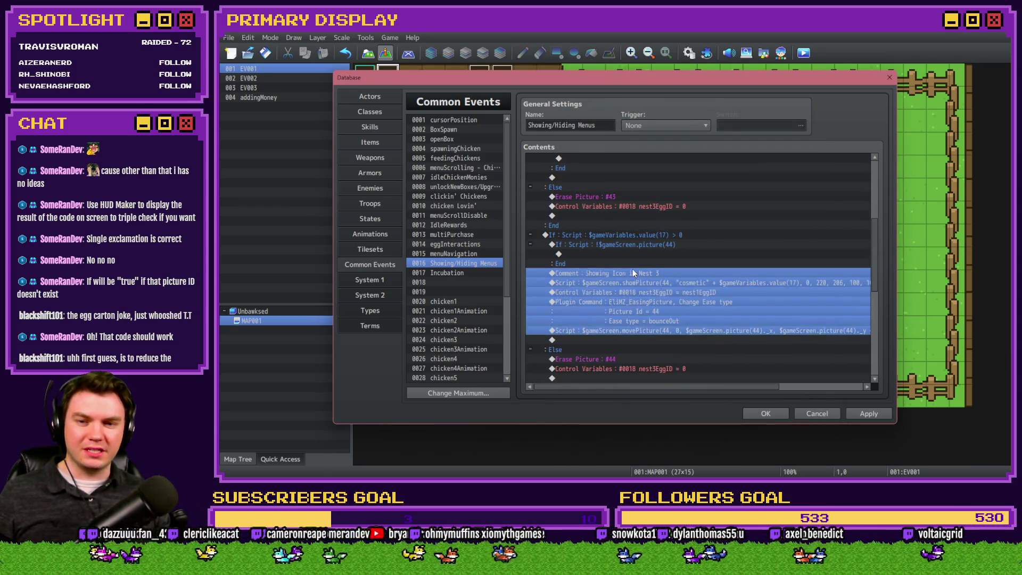
pyautogui.click(765, 414)
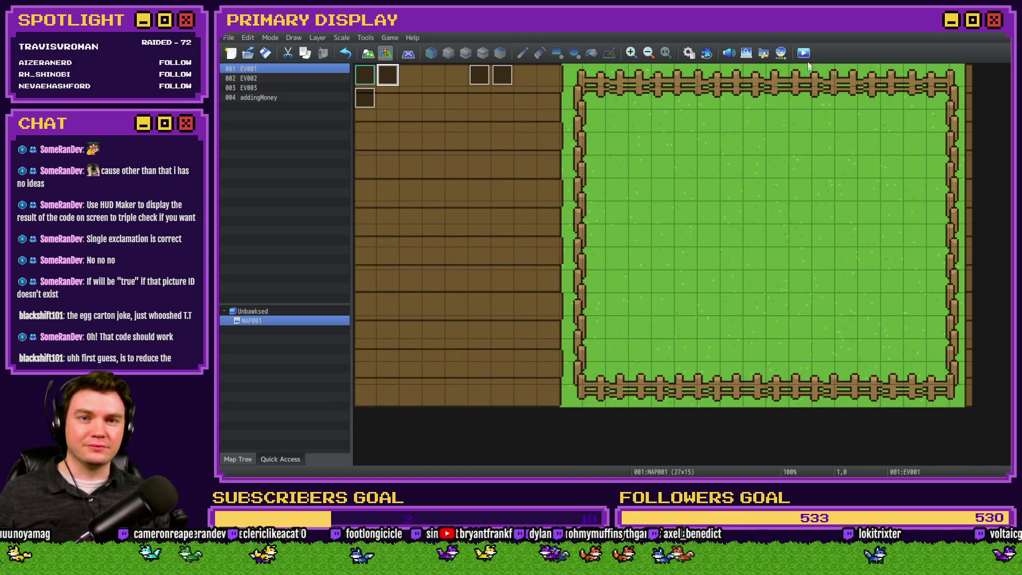
pyautogui.hotkey('ctrl', 'r')
pyautogui.press('F4')
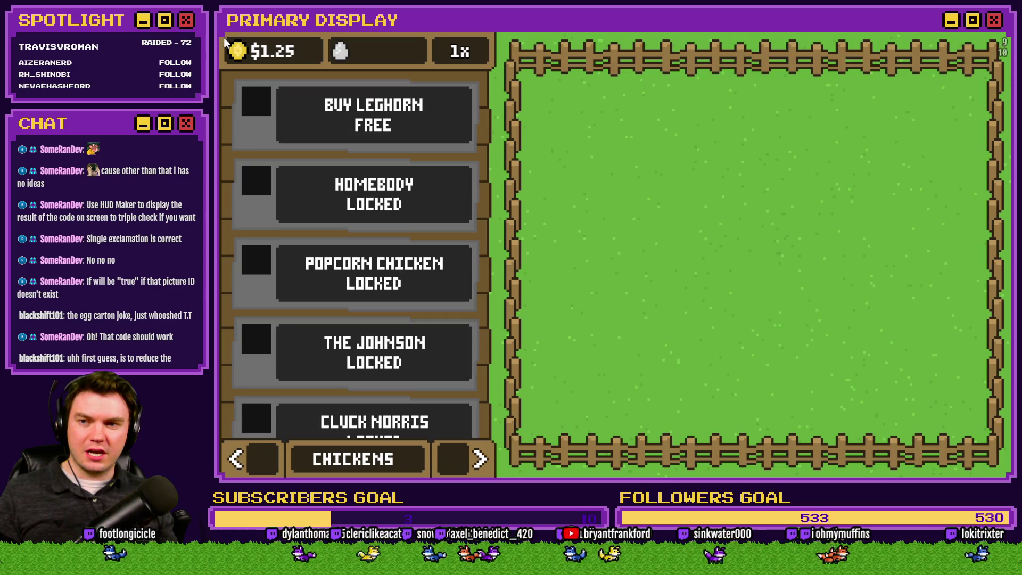
pyautogui.click(319, 106)
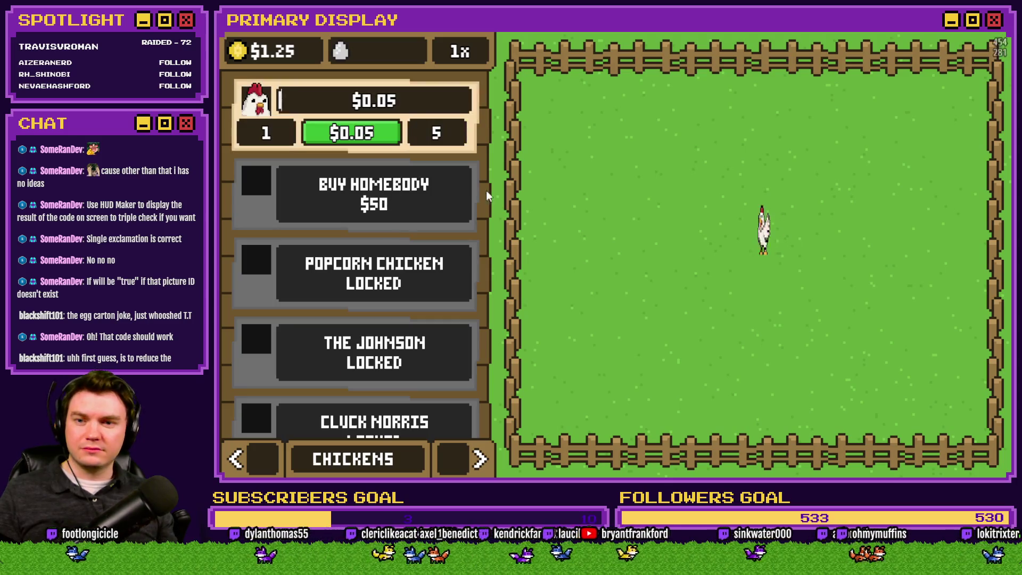
pyautogui.click(478, 456)
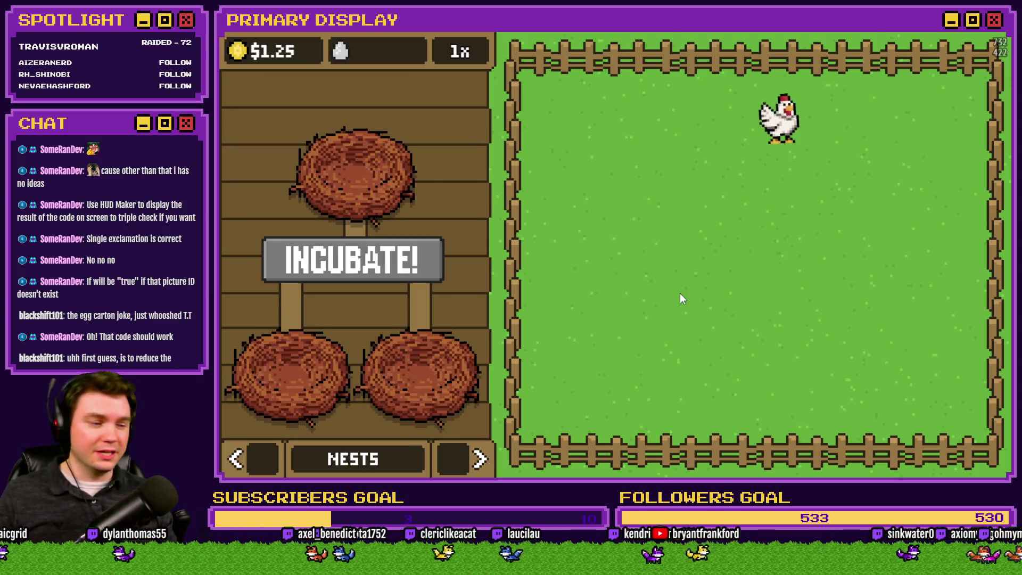
pyautogui.moveTo(783, 102); pyautogui.dragTo(361, 265)
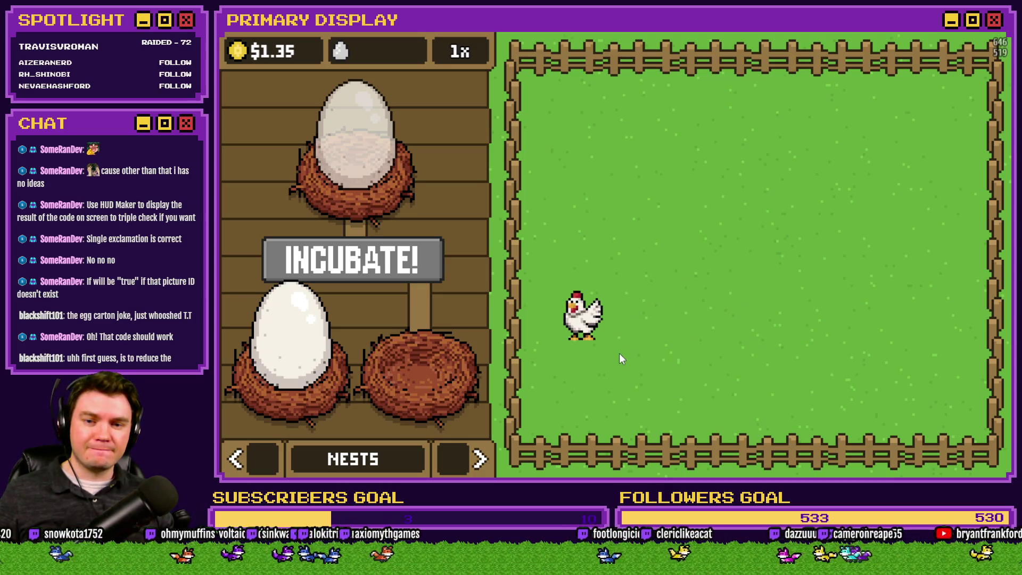
pyautogui.moveTo(582, 323)
pyautogui.mouseDown()
pyautogui.moveTo(432, 308)
pyautogui.moveTo(410, 288)
pyautogui.moveTo(418, 314)
pyautogui.mouseUp()
pyautogui.moveTo(289, 333)
pyautogui.mouseDown()
pyautogui.moveTo(287, 270)
pyautogui.moveTo(298, 333)
pyautogui.moveTo(297, 280)
pyautogui.moveTo(293, 325)
pyautogui.mouseUp()
pyautogui.moveTo(419, 330)
pyautogui.mouseDown()
pyautogui.moveTo(417, 285)
pyautogui.moveTo(418, 320)
pyautogui.mouseUp()
pyautogui.moveTo(292, 330)
pyautogui.mouseDown()
pyautogui.moveTo(298, 297)
pyautogui.moveTo(432, 274)
pyautogui.moveTo(313, 272)
pyautogui.moveTo(422, 299)
pyautogui.moveTo(421, 308)
pyautogui.mouseUp()
pyautogui.moveTo(290, 330)
pyautogui.mouseDown()
pyautogui.moveTo(278, 269)
pyautogui.moveTo(435, 298)
pyautogui.moveTo(420, 328)
pyautogui.moveTo(501, 290)
pyautogui.moveTo(271, 342)
pyautogui.moveTo(269, 319)
pyautogui.mouseUp()
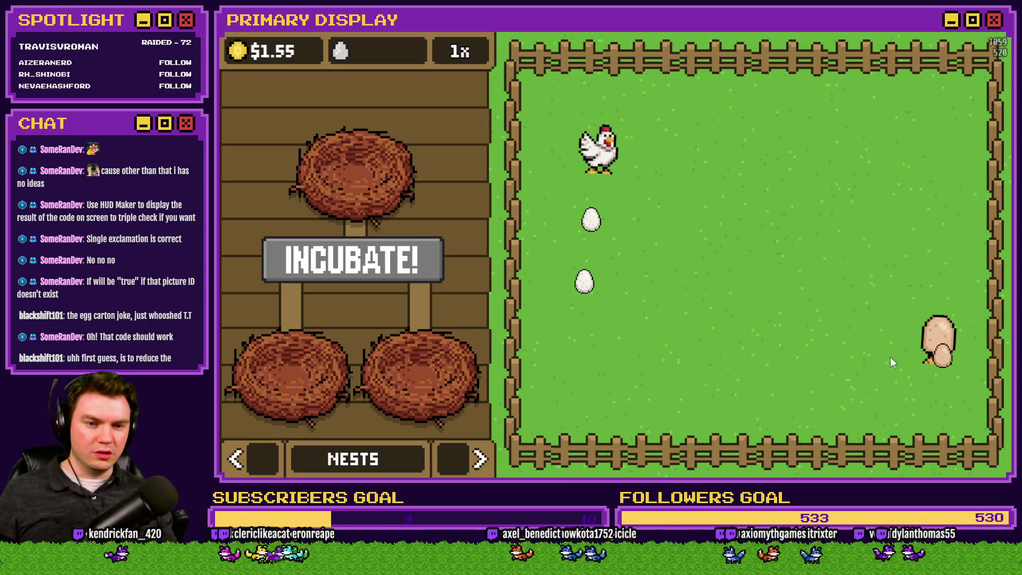
pyautogui.moveTo(935, 356); pyautogui.dragTo(361, 277)
pyautogui.moveTo(585, 282)
pyautogui.mouseDown()
pyautogui.moveTo(407, 277)
pyautogui.moveTo(421, 320)
pyautogui.mouseUp()
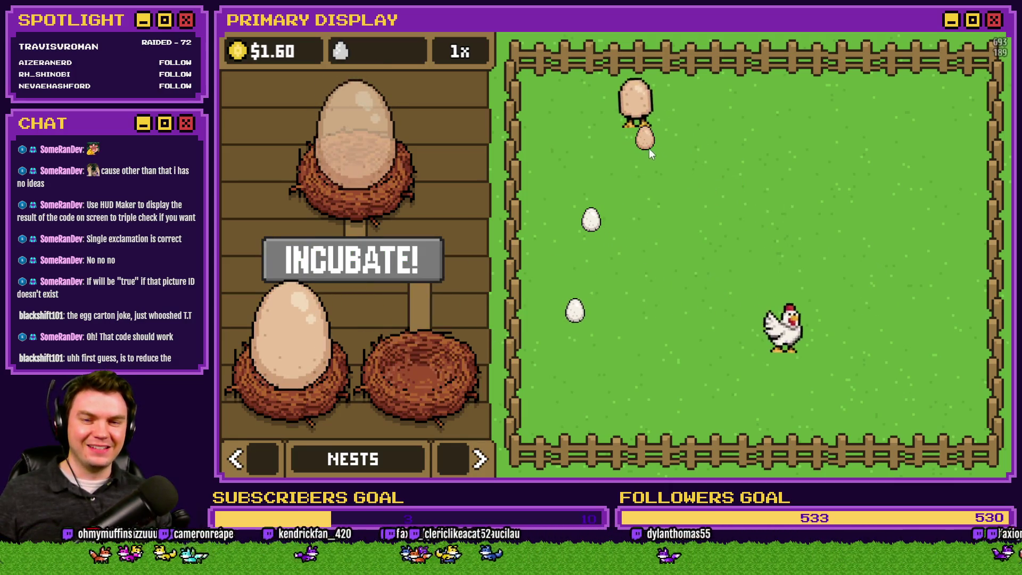
pyautogui.hotkey('alt', 'F4')
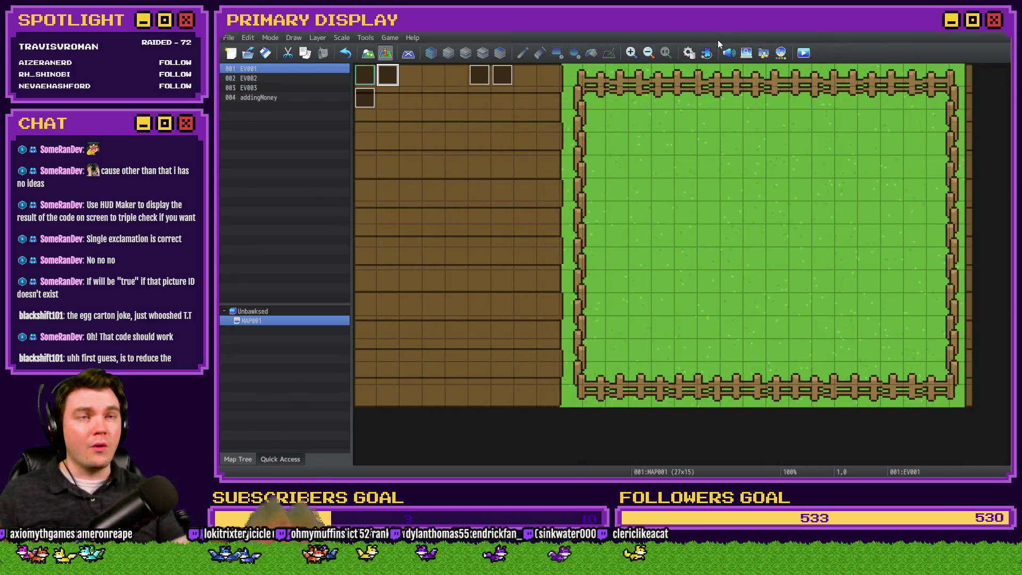
# - In the eggInteractions common event, duplicate the Egg 11 block and relabel the copy Egg 12
pyautogui.click(689, 51)
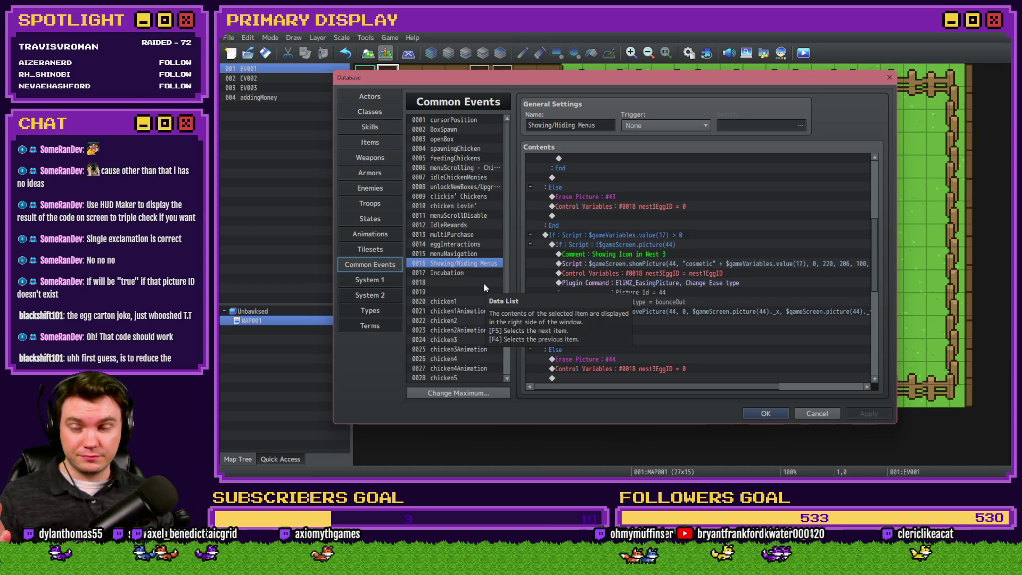
pyautogui.click(464, 244)
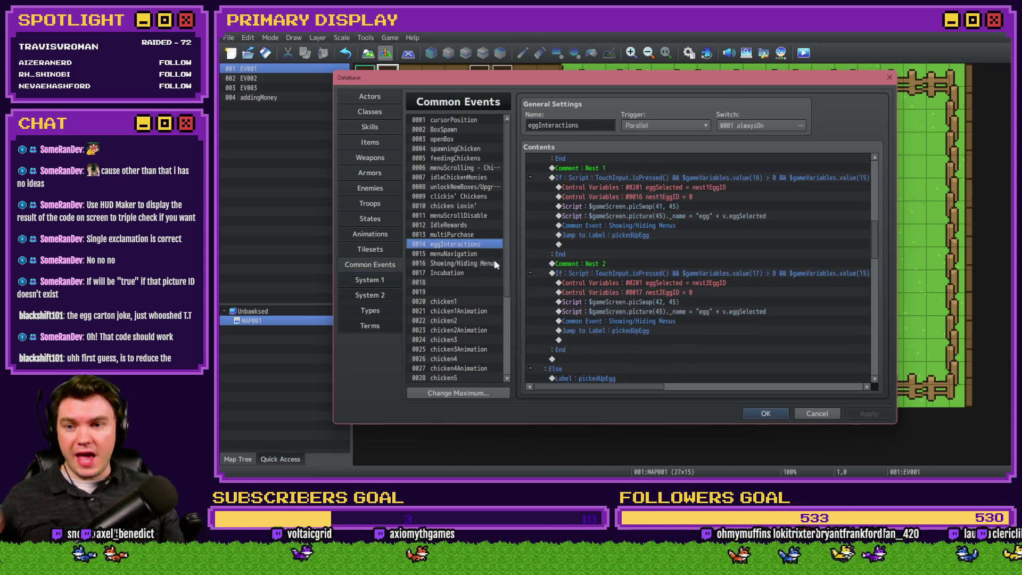
pyautogui.scroll(-5, 581, 299)
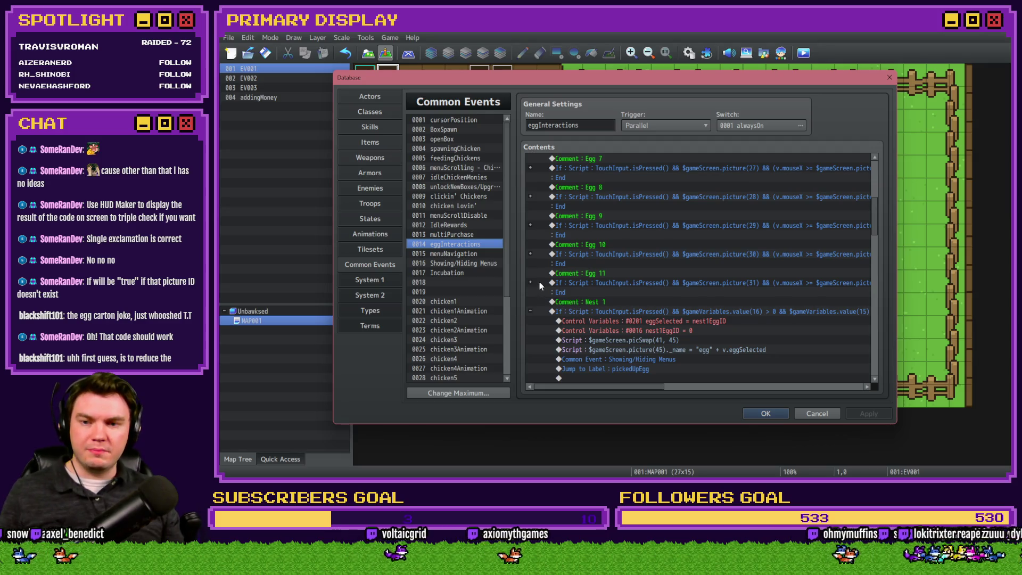
pyautogui.moveTo(572, 276); pyautogui.dragTo(573, 280)
pyautogui.hotkey('ctrl', 'c')
pyautogui.click(585, 302)
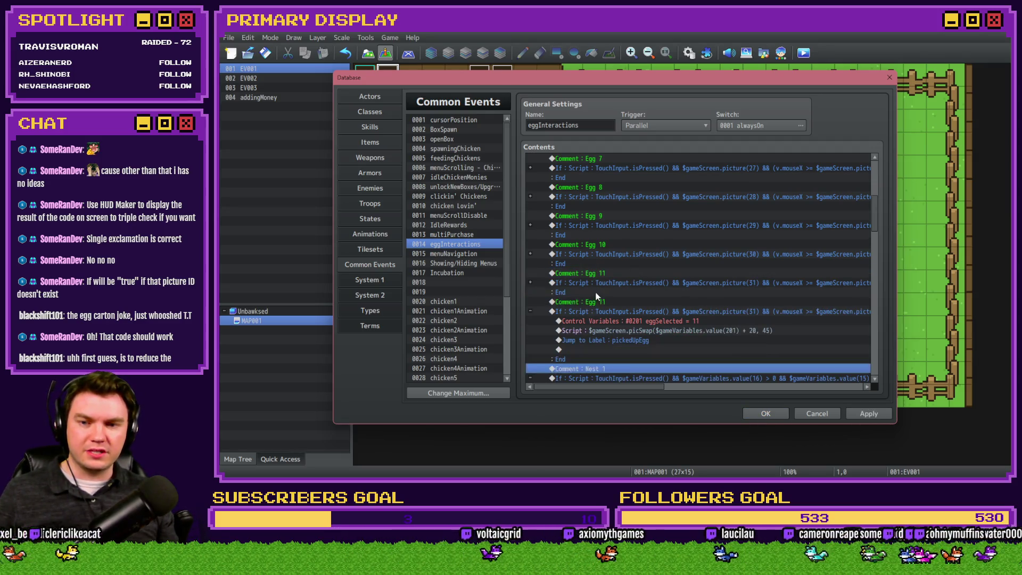
pyautogui.hotkey('ctrl', 'v')
pyautogui.doubleClick(586, 302)
pyautogui.press('BackSpace')
pyautogui.write('2')
pyautogui.press('Return')
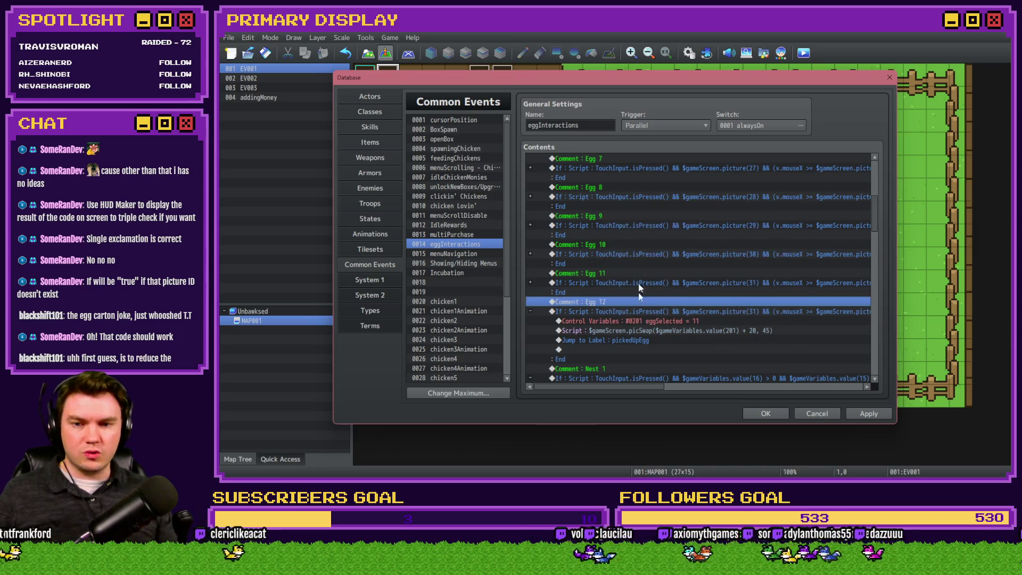
# - Change the Egg 12 branch condition so every picture reference checks picture 32
pyautogui.click(647, 313)
pyautogui.doubleClick(647, 313)
pyautogui.click(708, 313)
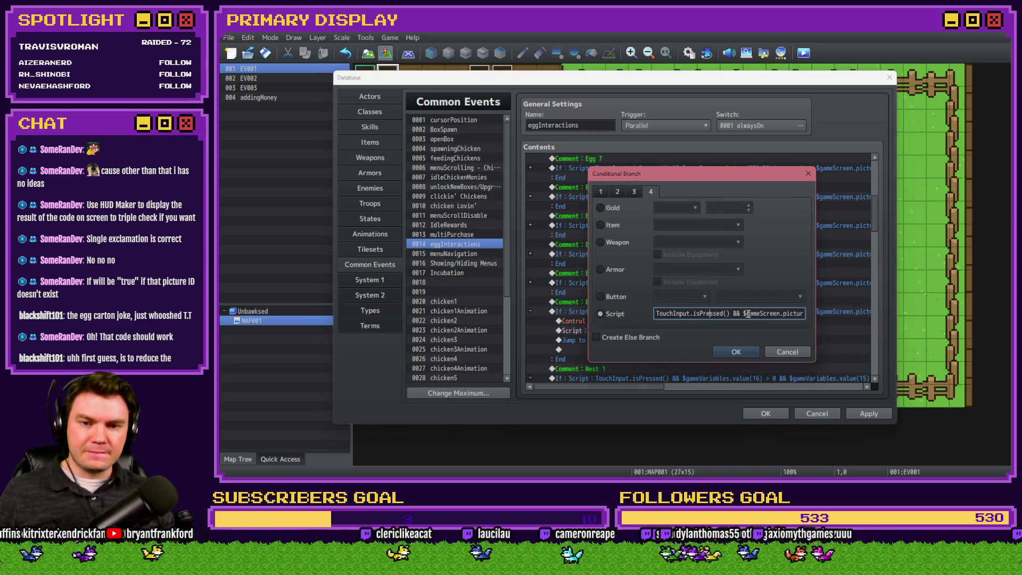
pyautogui.moveTo(785, 314); pyautogui.dragTo(807, 314)
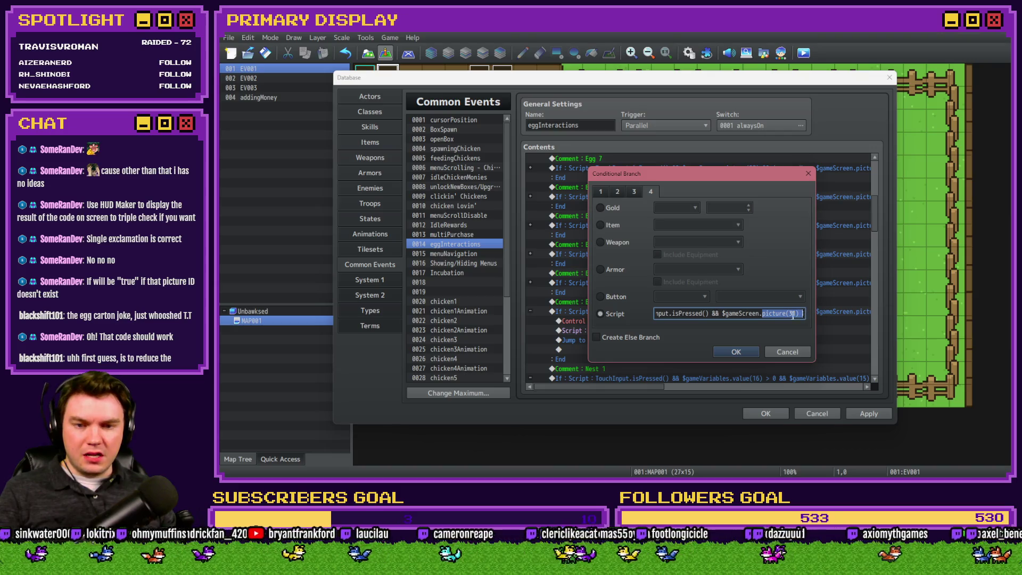
pyautogui.write('32')
pyautogui.press('Right')
pyautogui.press('Right')
pyautogui.press('Right')
pyautogui.press('Right')
pyautogui.press('Right')
pyautogui.press('Right')
pyautogui.click(763, 314)
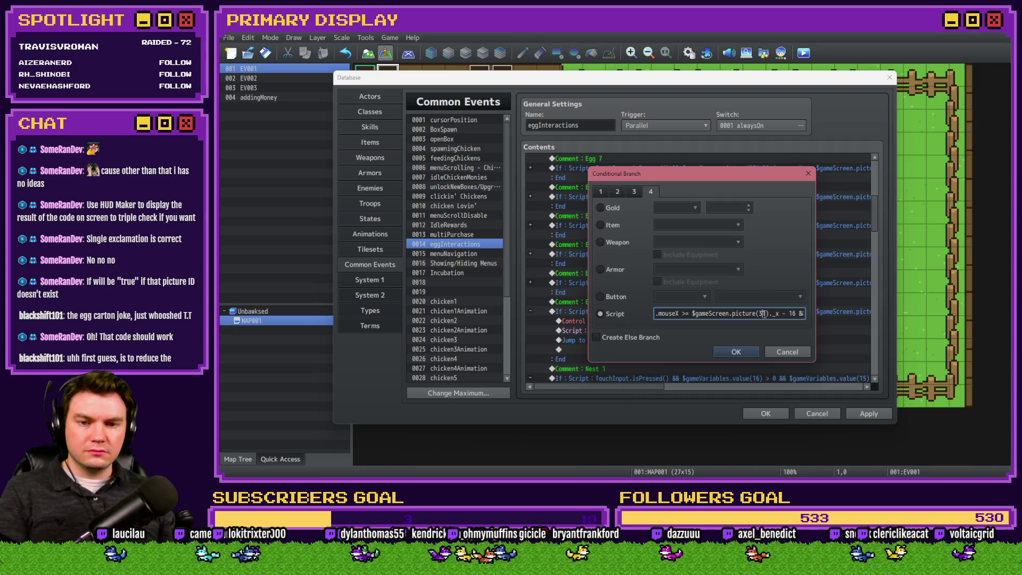
pyautogui.press('Right')
pyautogui.press('Right')
pyautogui.press('Right')
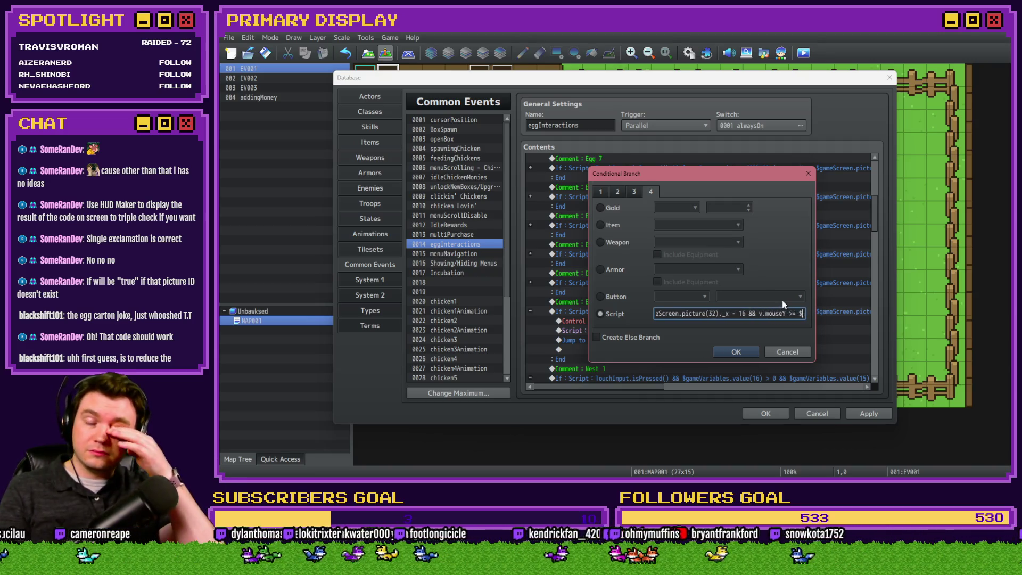
pyautogui.doubleClick(772, 314)
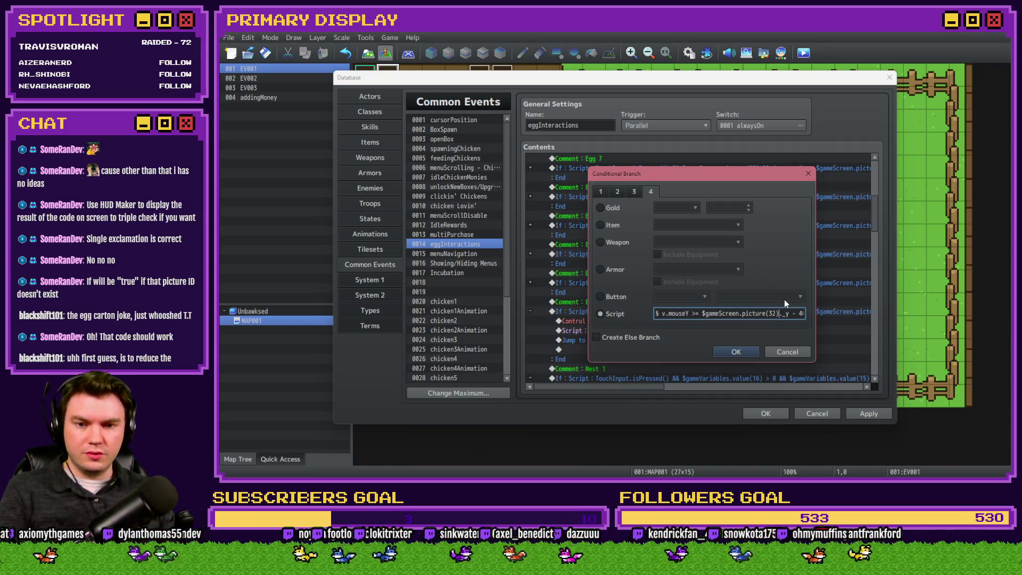
pyautogui.press('Right')
pyautogui.press('Right')
pyautogui.press('Right')
pyautogui.press('Right')
pyautogui.press('Right')
pyautogui.press('Right')
pyautogui.moveTo(804, 313)
pyautogui.mouseDown()
pyautogui.moveTo(811, 316)
pyautogui.moveTo(789, 313)
pyautogui.mouseUp()
pyautogui.click(783, 313)
pyautogui.write('2')
pyautogui.click(743, 349)
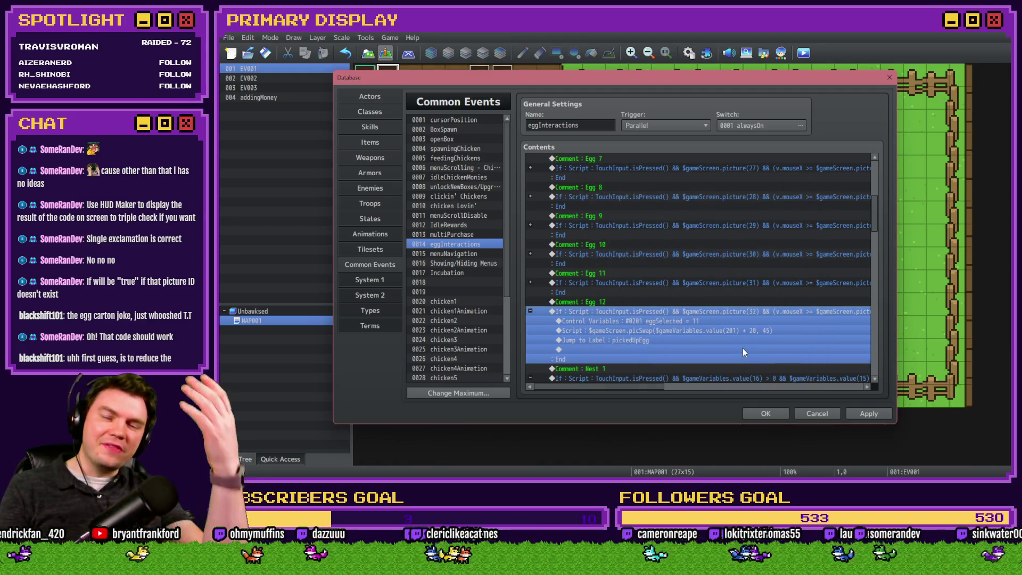
# - Set eggSelected to 12 in the branch and review the picSwap script line unchanged
pyautogui.doubleClick(681, 321)
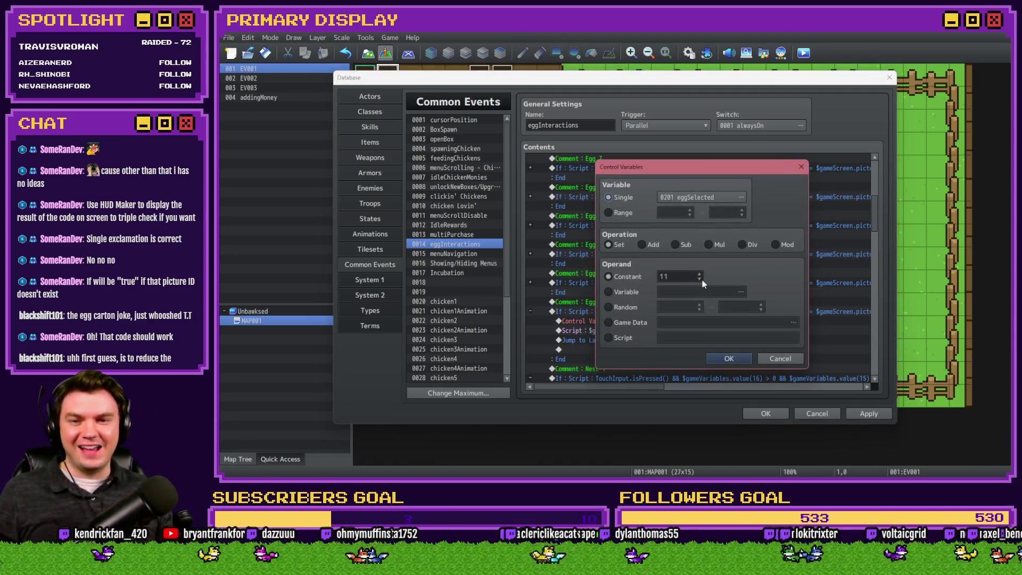
pyautogui.click(739, 359)
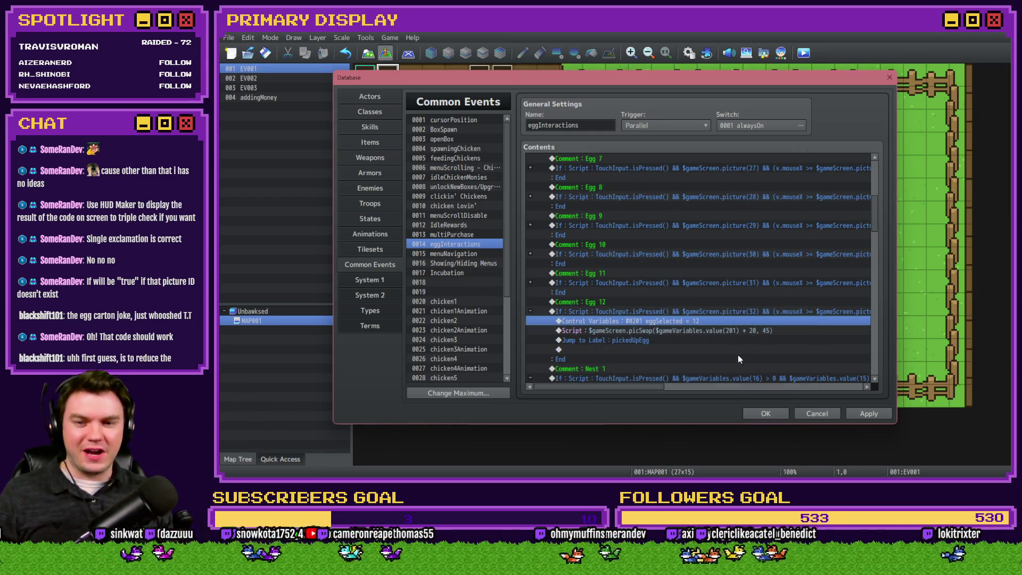
pyautogui.doubleClick(732, 331)
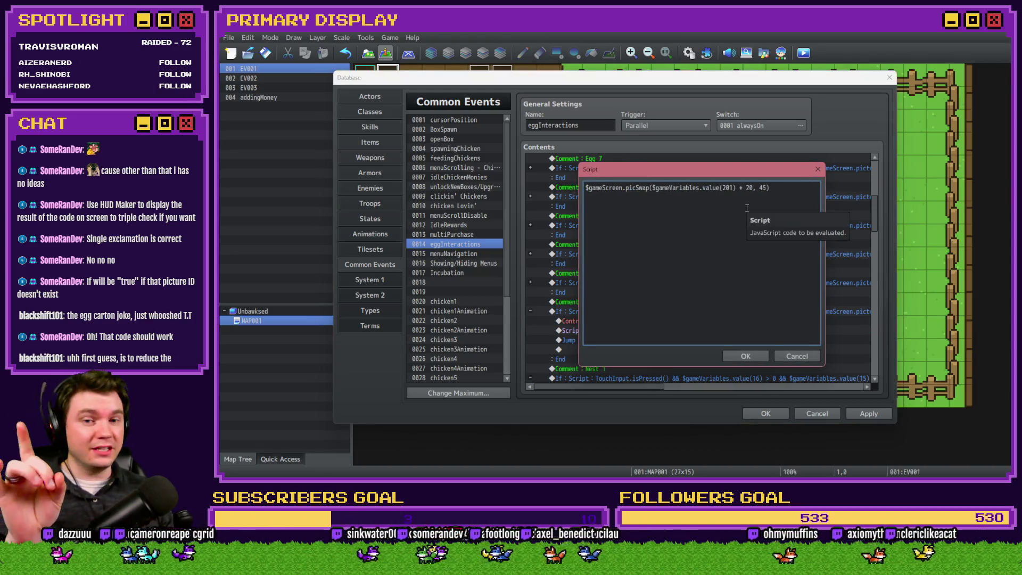
pyautogui.click(747, 356)
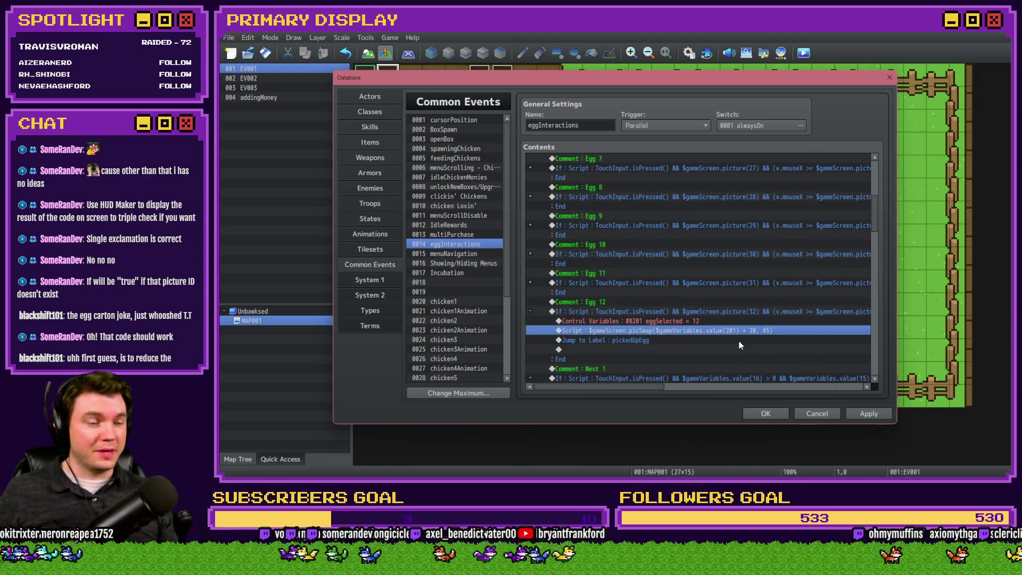
# - Collapse the Egg 12 branch, then copy it with its comment and paste it above Nest 1
pyautogui.scroll(-2, 608, 319)
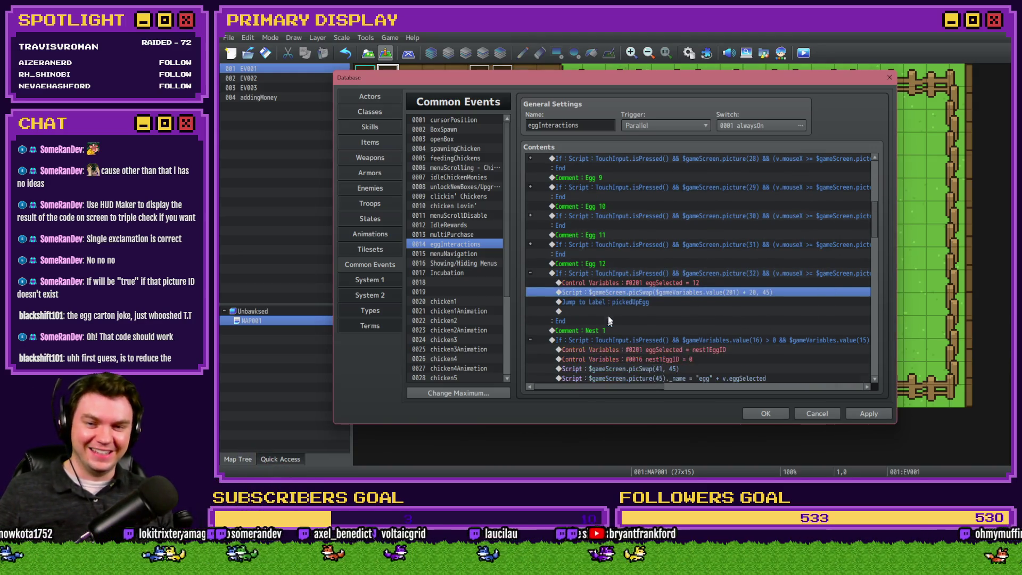
pyautogui.click(583, 263)
pyautogui.click(530, 272)
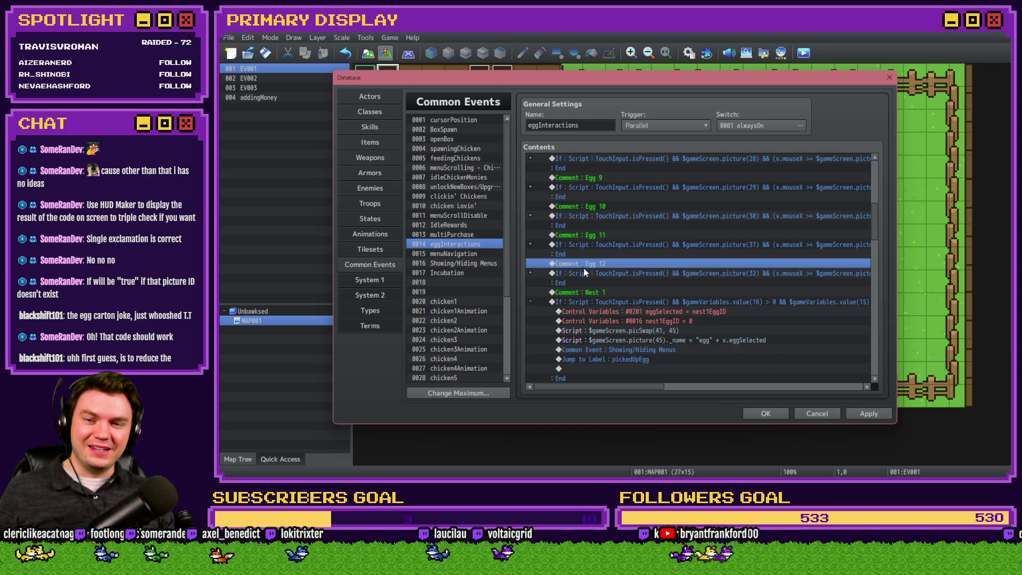
pyautogui.hotkey('ctrl', 'c')
pyautogui.click(579, 292)
pyautogui.hotkey('ctrl', 'v')
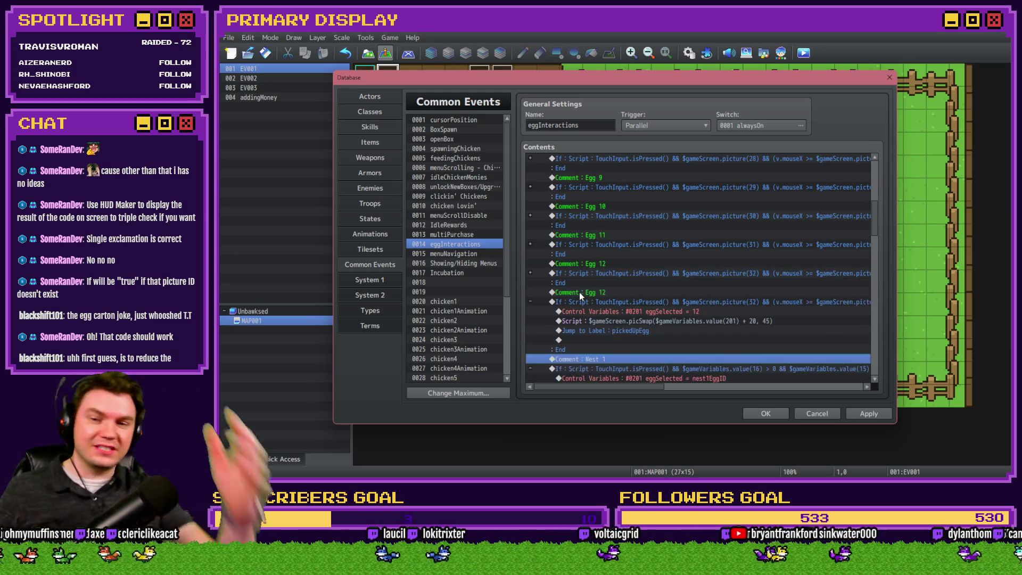
# - Relabel a pasted copy Egg 16 and extend its condition with picture 35/36 mouse-bound checks
pyautogui.doubleClick(579, 292)
pyautogui.press('Return')
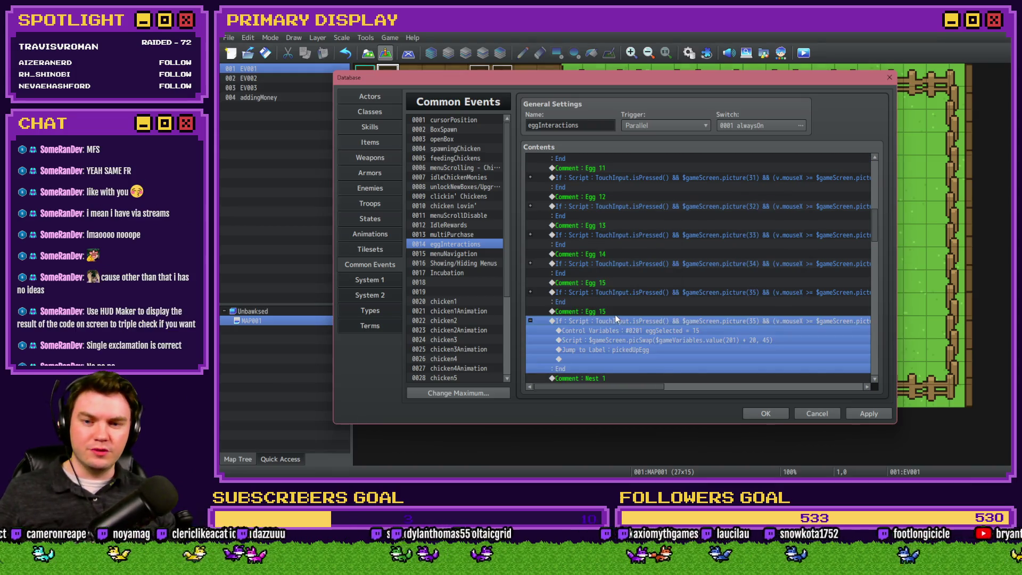
pyautogui.press('Return')
pyautogui.write('6')
pyautogui.press('Return')
pyautogui.doubleClick(697, 321)
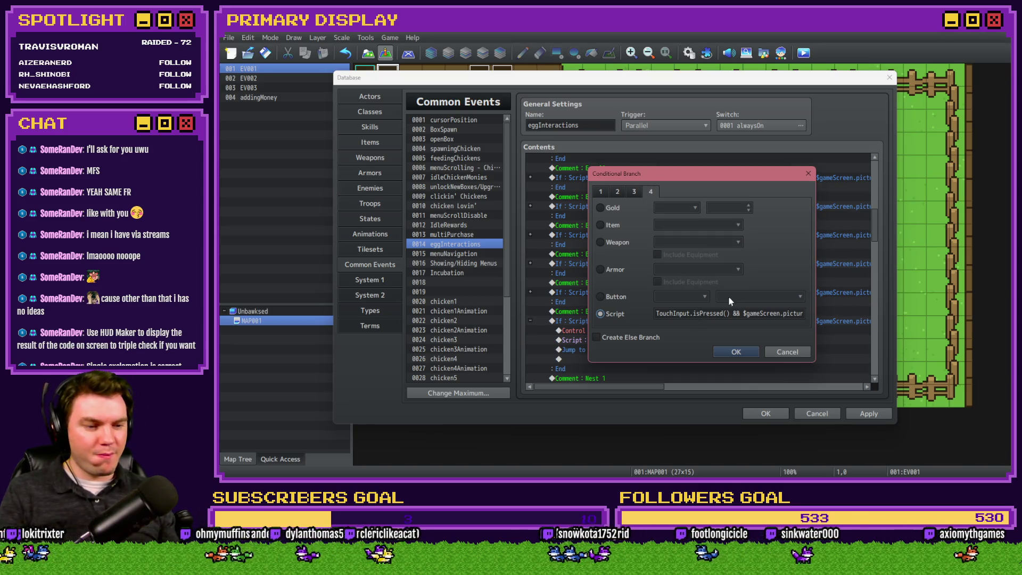
pyautogui.click(744, 314)
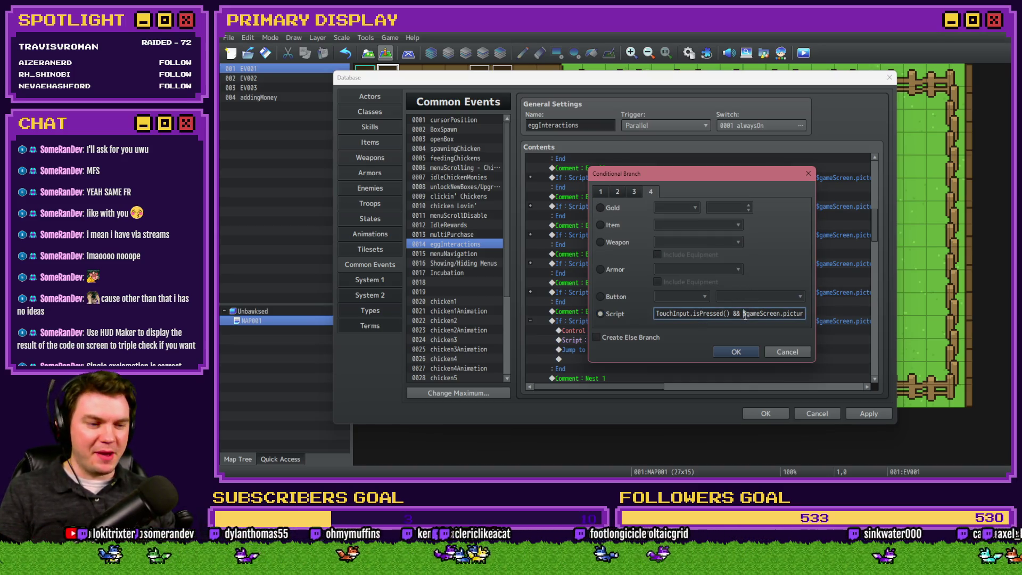
pyautogui.press('Right')
pyautogui.press('Right')
pyautogui.press('Right')
pyautogui.write('&& (v.mouseX ')
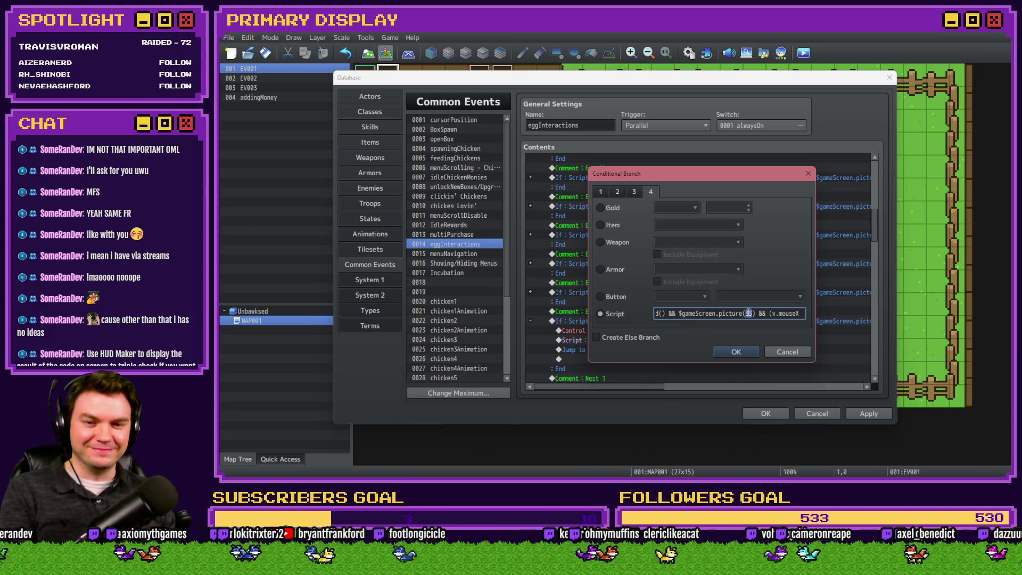
pyautogui.write('>= $gameScreen.picture(35)._x - 16 && v')
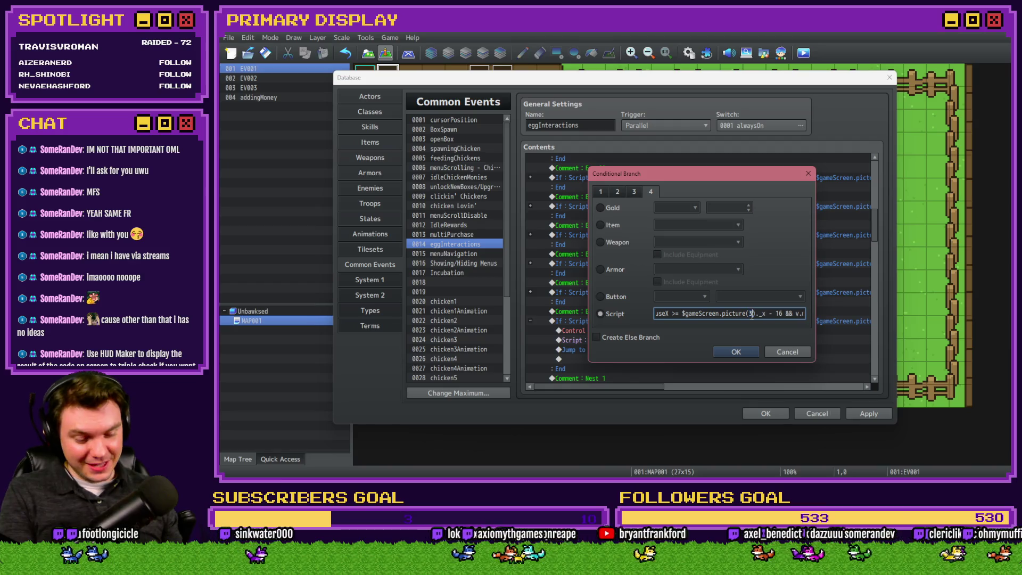
pyautogui.write('.mouseY >= $gameScreen.picture(35)._y - 40 && v')
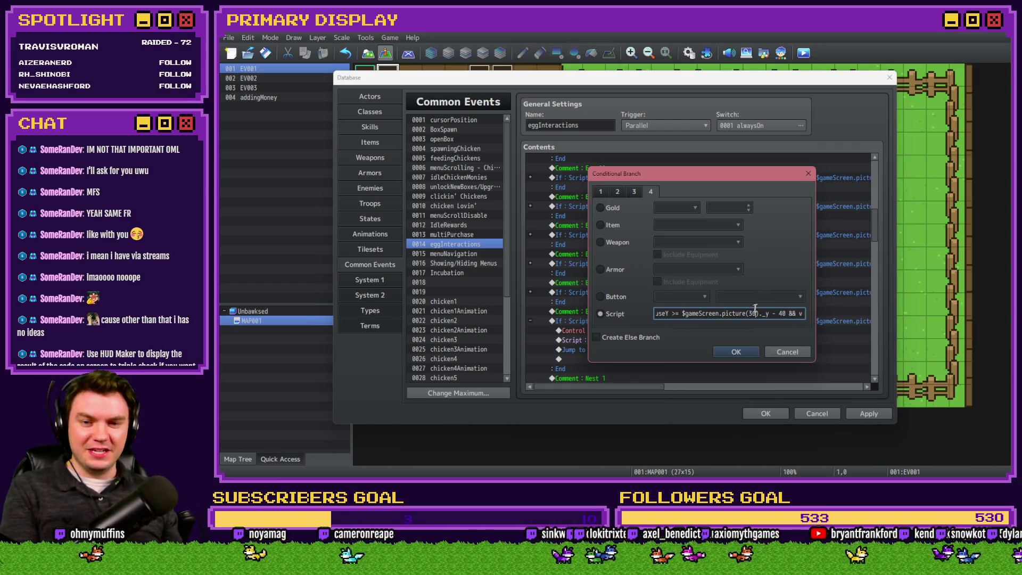
pyautogui.press('End')
pyautogui.write('.mouseX <= $gameScreen.')
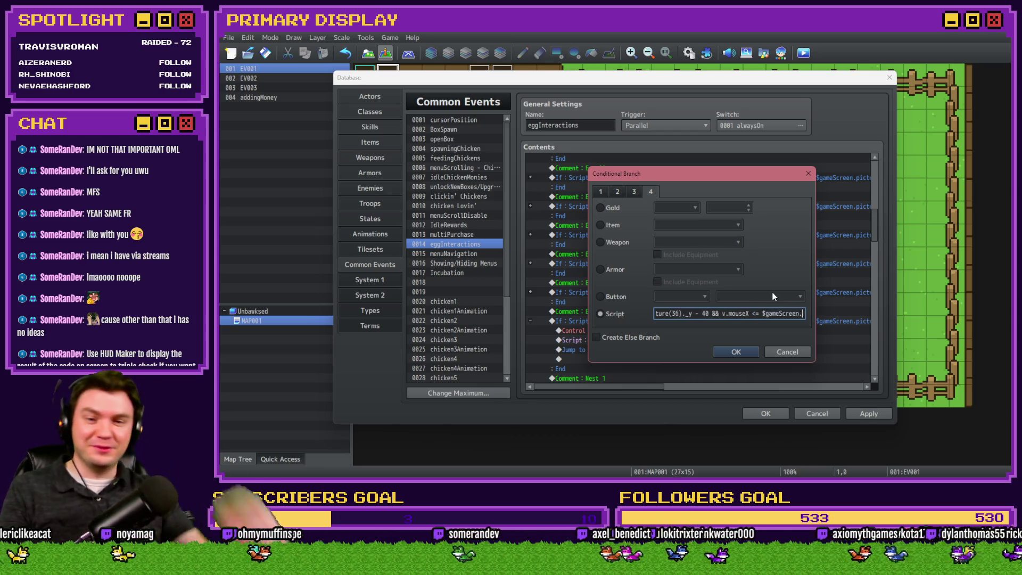
pyautogui.write('picture(36)._x + 16 &&')
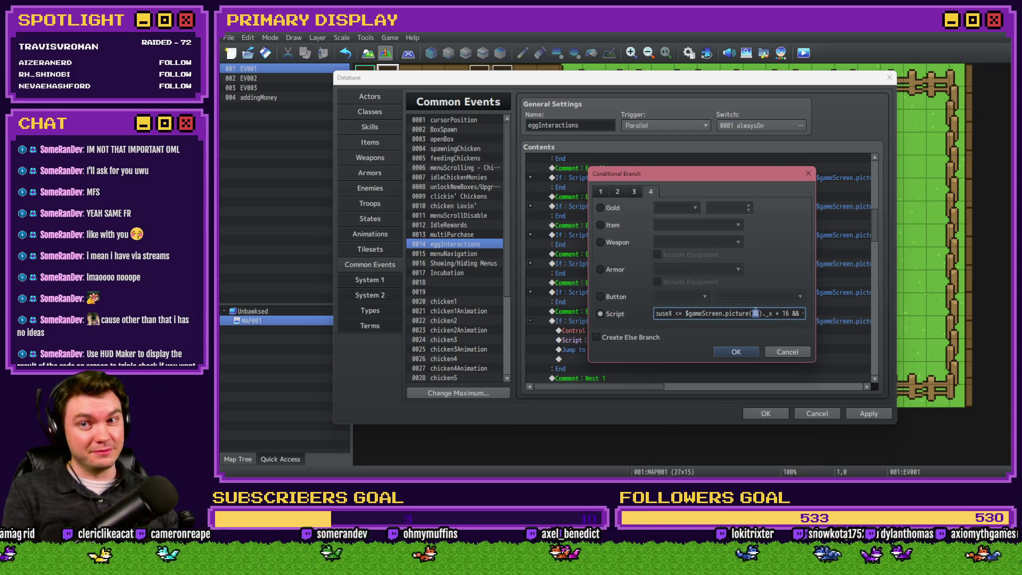
# - Relabel the next copy Egg 17 and point its condition's picture references to 37
pyautogui.press('Return')
pyautogui.doubleClick(628, 309)
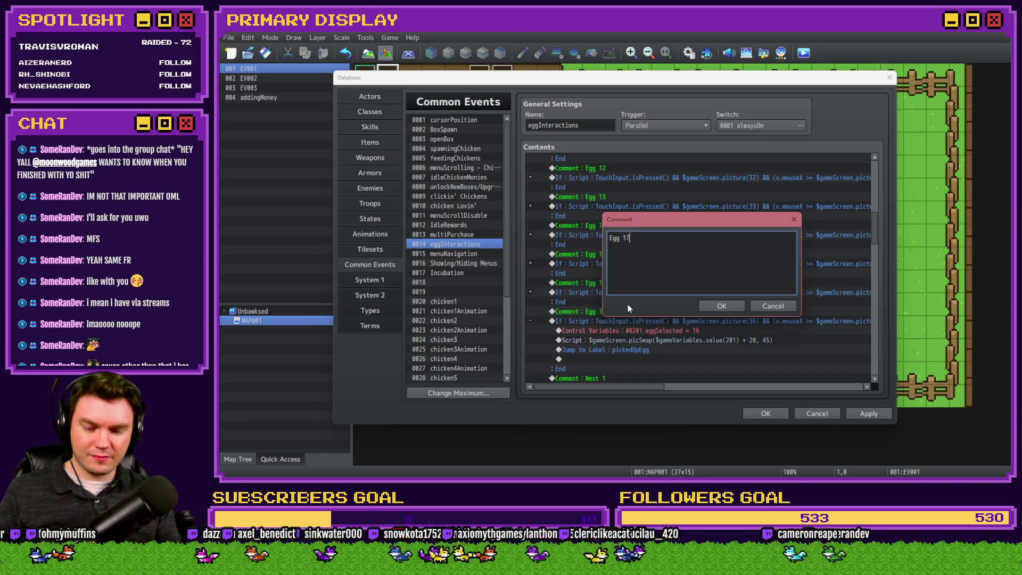
pyautogui.press('Return')
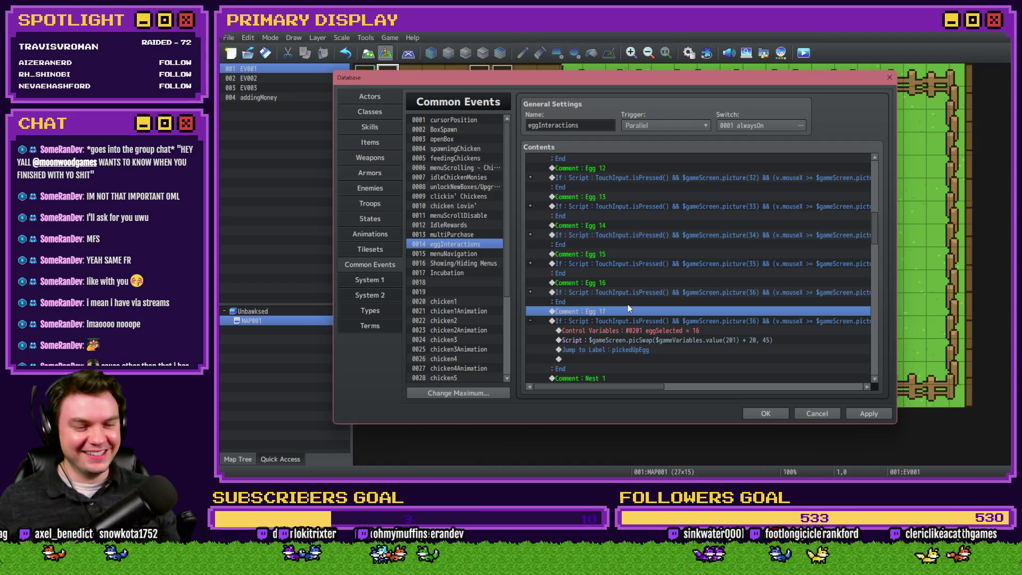
pyautogui.doubleClick(639, 321)
pyautogui.click(730, 313)
pyautogui.press('Right')
pyautogui.press('Right')
pyautogui.press('Right')
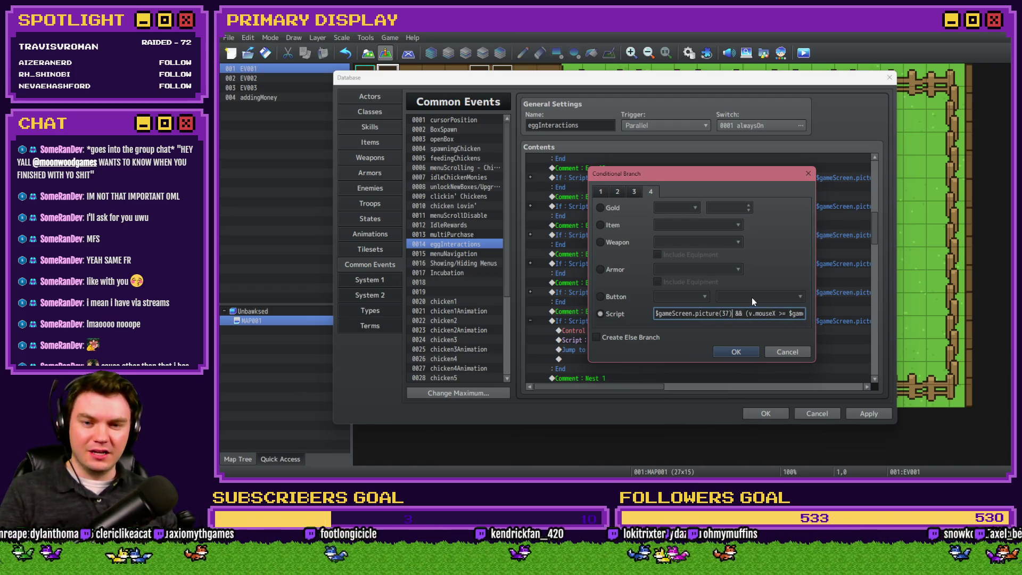
pyautogui.press('Right')
pyautogui.press('Right')
pyautogui.press('Right')
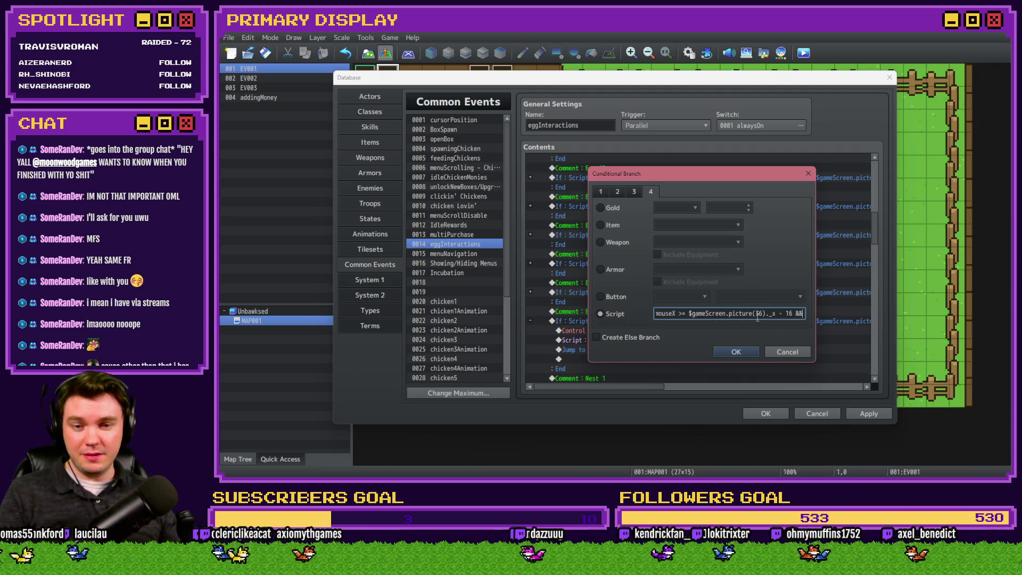
pyautogui.press('Right')
pyautogui.press('Right')
pyautogui.press('Right')
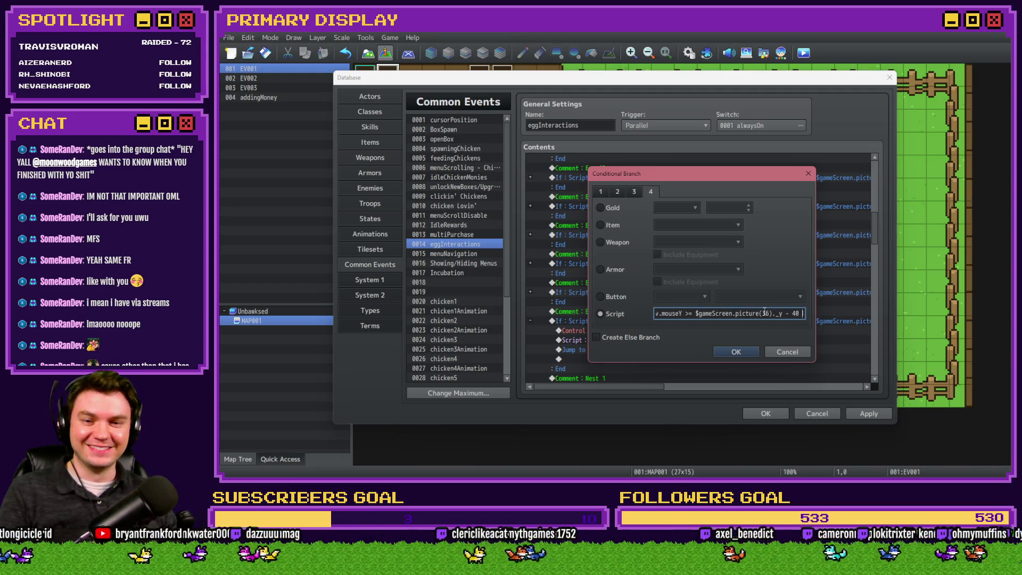
pyautogui.write('37')
pyautogui.press('Left')
pyautogui.press('Left')
pyautogui.press('Left')
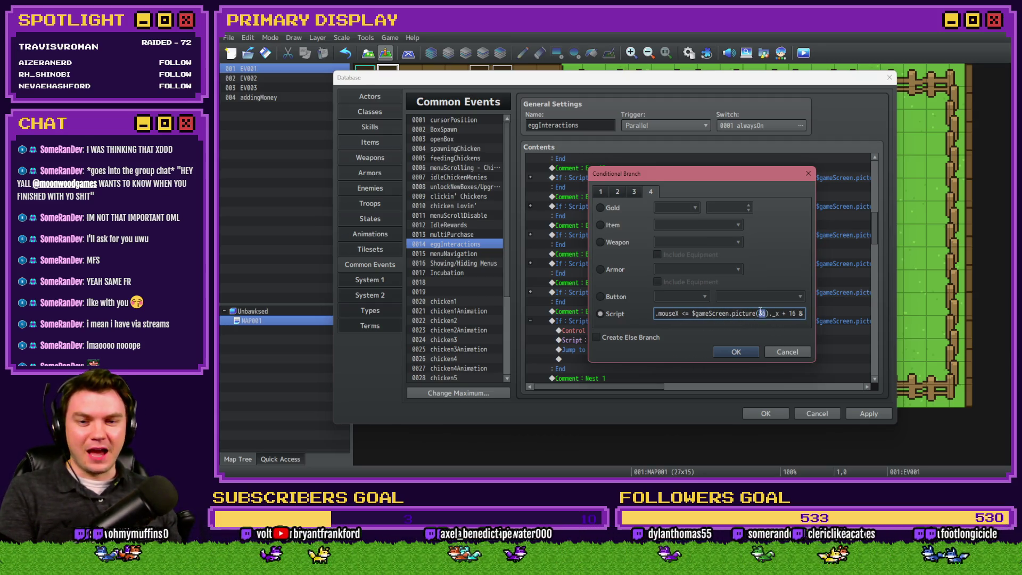
pyautogui.write('37')
pyautogui.press('Right')
pyautogui.press('Right')
pyautogui.press('Right')
pyautogui.press('Right')
pyautogui.press('Right')
pyautogui.press('Right')
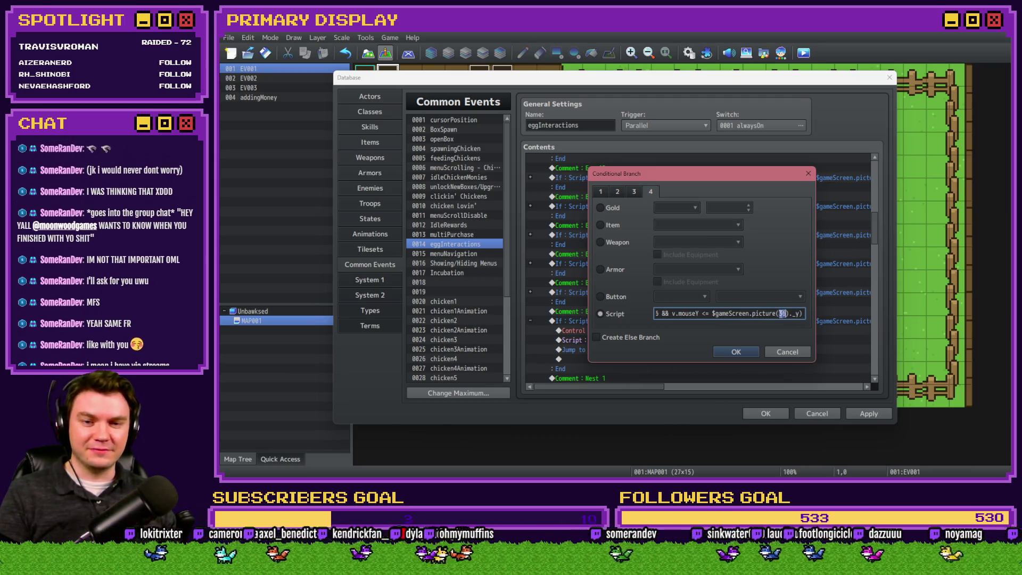
pyautogui.press('BackSpace')
pyautogui.write('7')
pyautogui.click(739, 352)
# - Set eggSelected to 17, collapse the Egg 17 branch, and copy the block
pyautogui.doubleClick(701, 329)
pyautogui.click(728, 358)
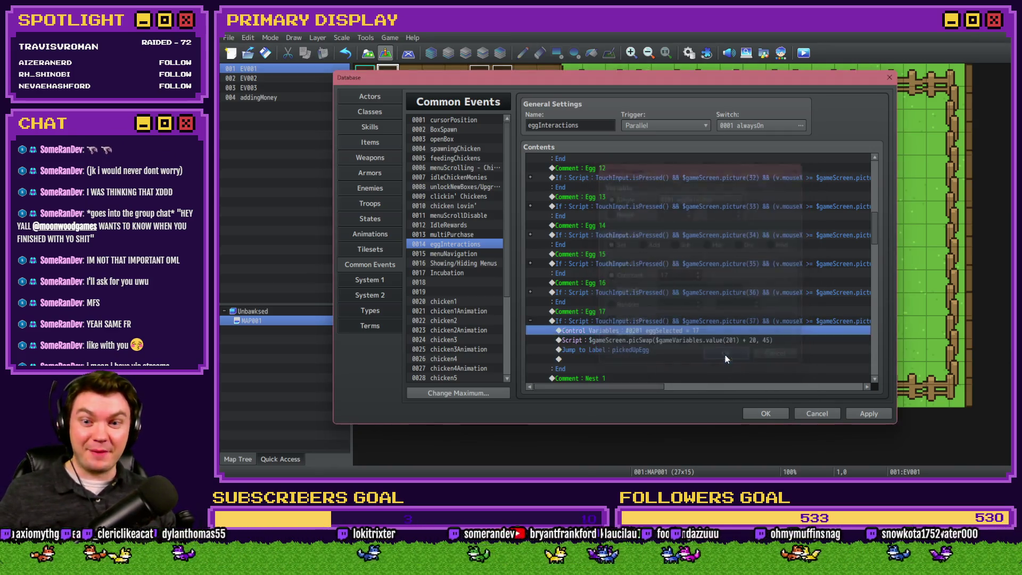
pyautogui.click(530, 321)
pyautogui.keyDown('shift'); pyautogui.click(585, 312); pyautogui.keyUp('shift')
pyautogui.hotkey('ctrl', 'c')
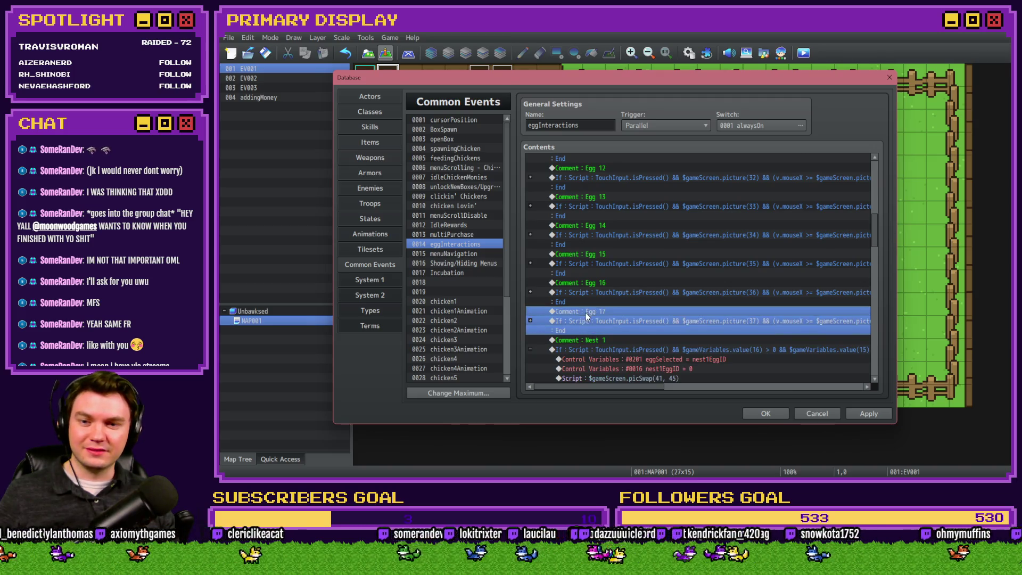
# - Paste the Egg 17 block copy above Nest 1 and relabel it Egg 18
pyautogui.click(594, 341)
pyautogui.hotkey('ctrl', 'v')
pyautogui.scroll(-1, 607, 319)
pyautogui.doubleClick(621, 312)
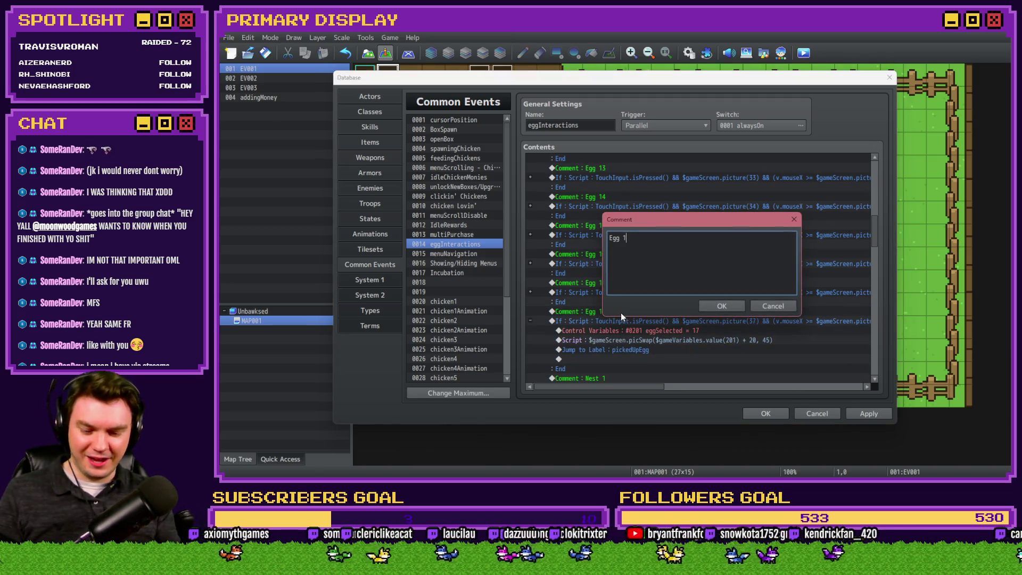
pyautogui.write('8')
pyautogui.press('Return')
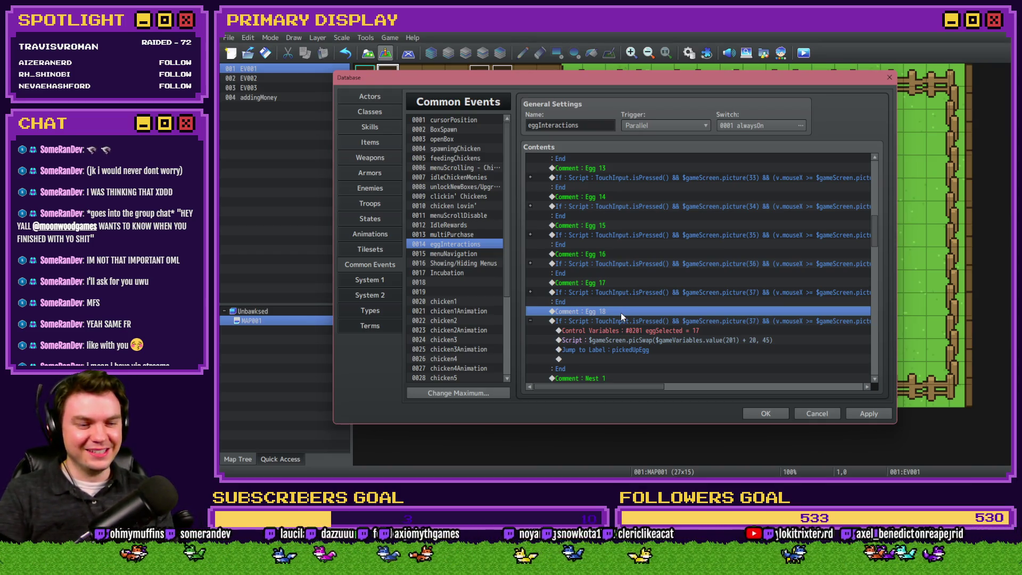
# - Change the first picture references in the Egg 18 condition from 37 to 38
pyautogui.doubleClick(653, 322)
pyautogui.click(765, 314)
pyautogui.press('Right')
pyautogui.press('Right')
pyautogui.press('Right')
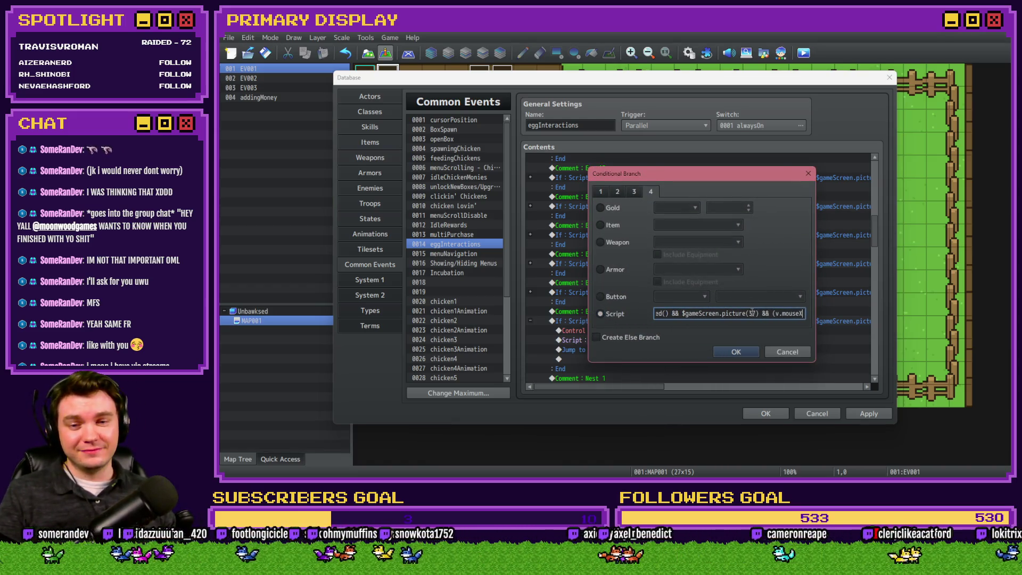
pyautogui.press('BackSpace')
pyautogui.write('8')
pyautogui.press('Right')
pyautogui.press('Right')
pyautogui.press('Right')
pyautogui.doubleClick(766, 314)
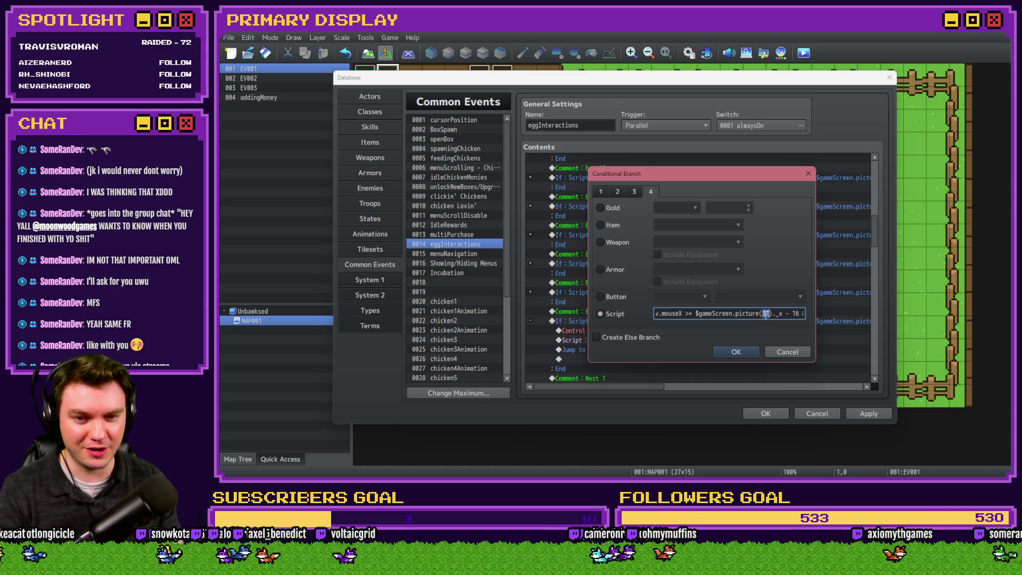
pyautogui.write('38')
# - Switch the remaining condition references to picture 38 and set eggSelected to 18
pyautogui.press('Right')
pyautogui.press('Right')
pyautogui.press('Right')
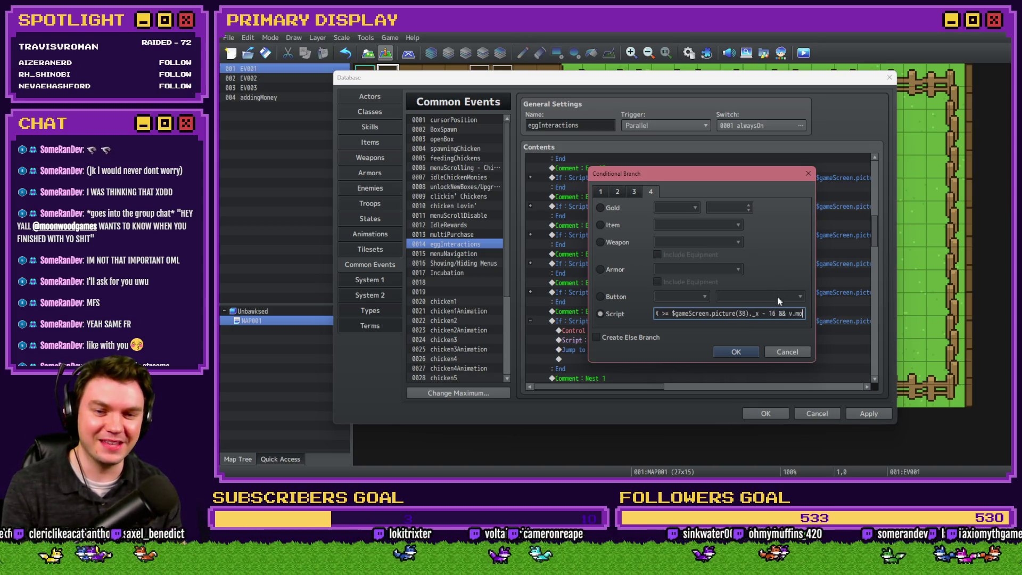
pyautogui.doubleClick(767, 314)
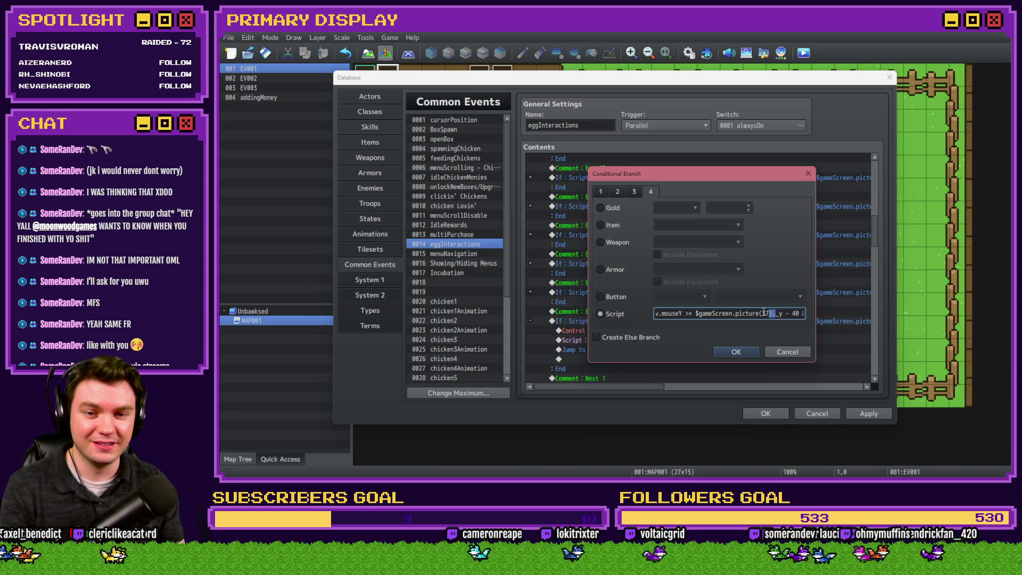
pyautogui.press('Right')
pyautogui.press('Right')
pyautogui.press('Right')
pyautogui.press('Right')
pyautogui.press('Right')
pyautogui.press('Right')
pyautogui.doubleClick(765, 314)
pyautogui.write('38')
pyautogui.press('Right')
pyautogui.press('Right')
pyautogui.press('Right')
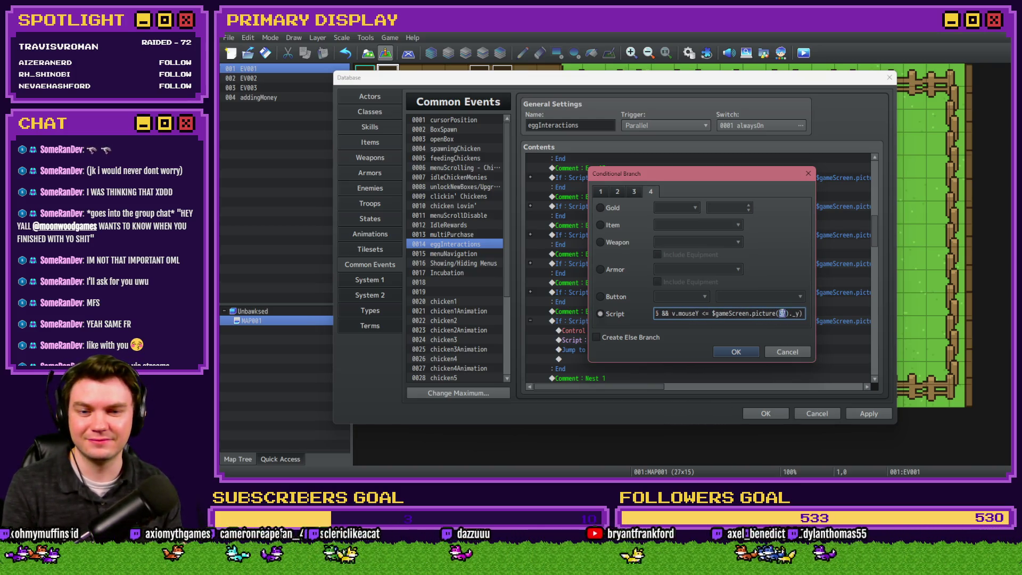
pyautogui.doubleClick(782, 313)
pyautogui.write('38')
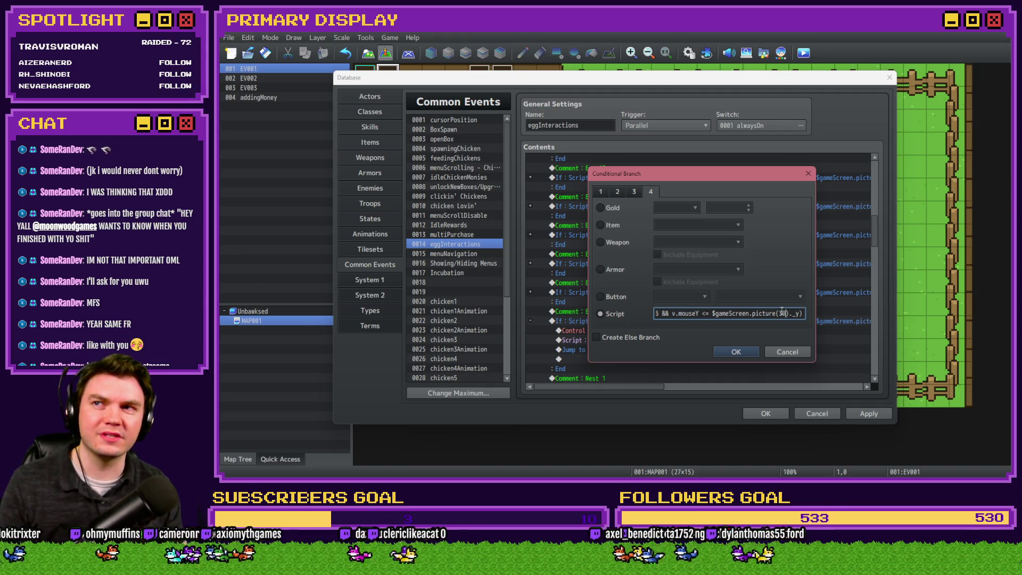
pyautogui.click(736, 352)
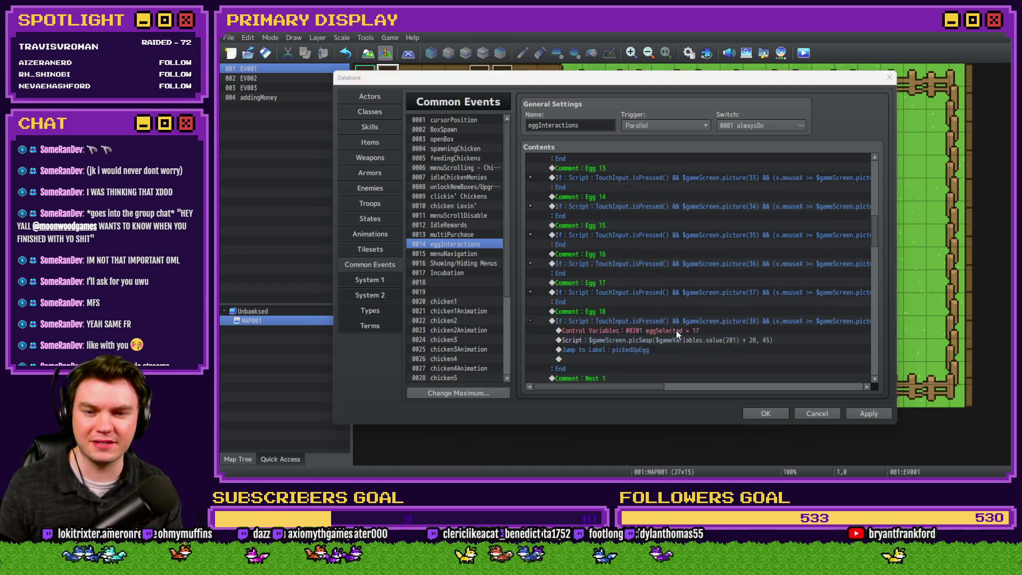
pyautogui.doubleClick(676, 330)
pyautogui.click(724, 359)
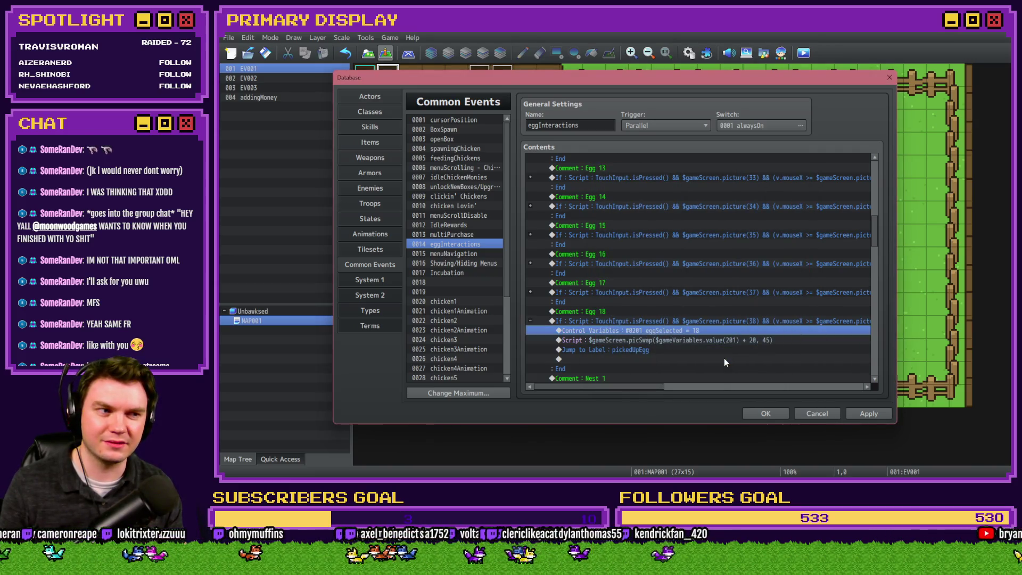
# - Duplicate the Egg 18 comment and branch, relabelling the copy Egg 19
pyautogui.click(530, 311)
pyautogui.hotkey('ctrl', 'v')
pyautogui.click(622, 321)
pyautogui.doubleClick(622, 320)
pyautogui.press('Escape')
pyautogui.doubleClick(625, 311)
pyautogui.write('9')
pyautogui.press('Return')
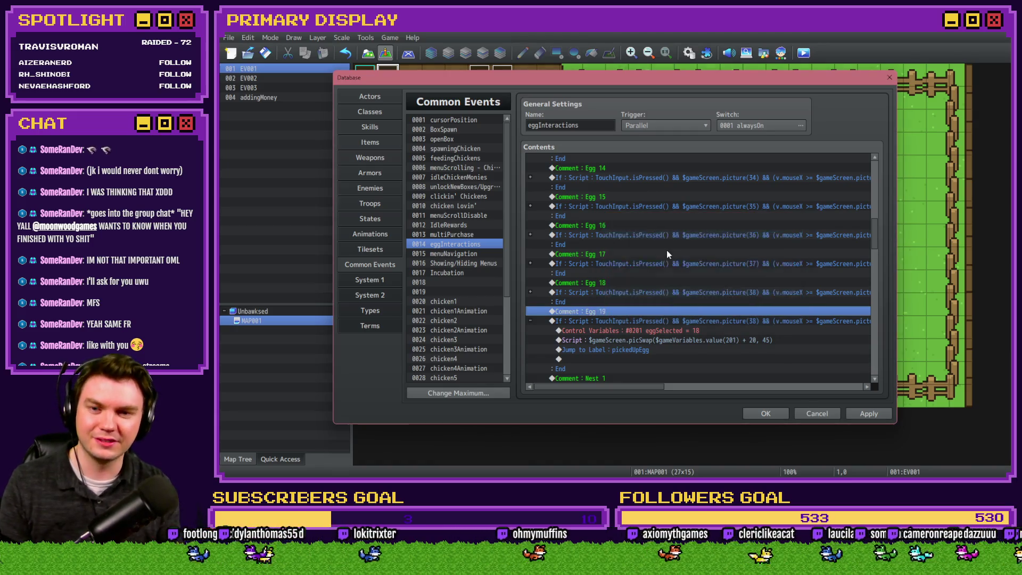
# - Change the first two picture references in the Egg 19 condition to 39
pyautogui.doubleClick(719, 321)
pyautogui.click(753, 314)
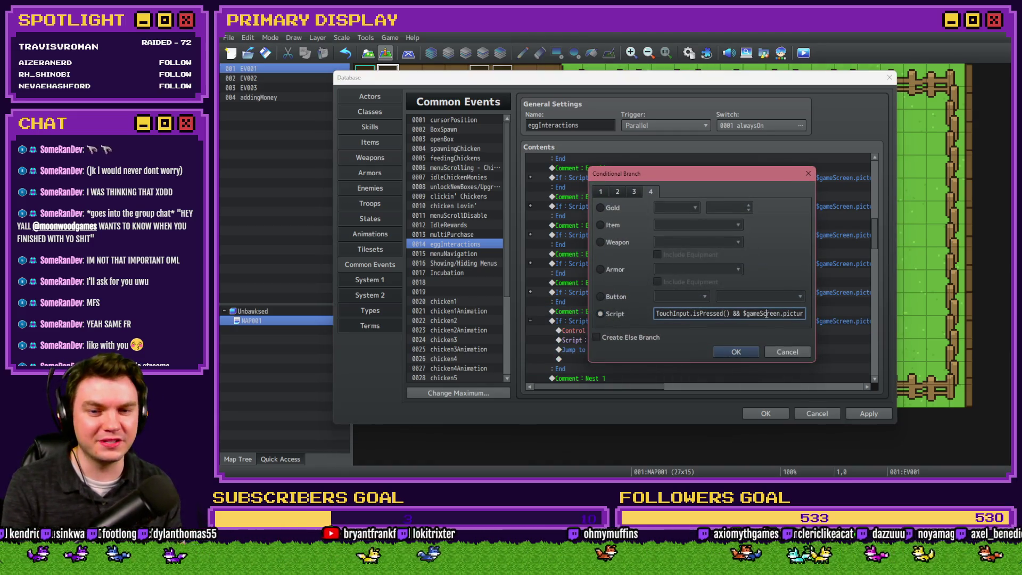
pyautogui.press('End')
pyautogui.click(751, 314)
pyautogui.press('BackSpace')
pyautogui.write('9')
pyautogui.press('Right')
pyautogui.press('Right')
pyautogui.press('Right')
pyautogui.click(766, 314)
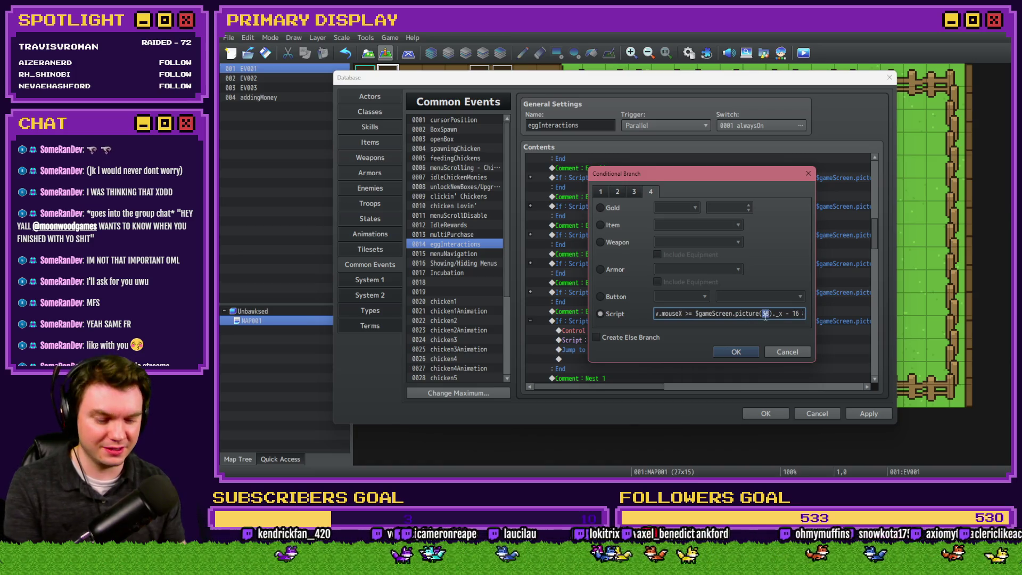
pyautogui.press('BackSpace')
pyautogui.write('9')
pyautogui.press('Right')
pyautogui.press('Right')
pyautogui.press('Right')
pyautogui.press('Right')
pyautogui.press('Right')
pyautogui.press('Right')
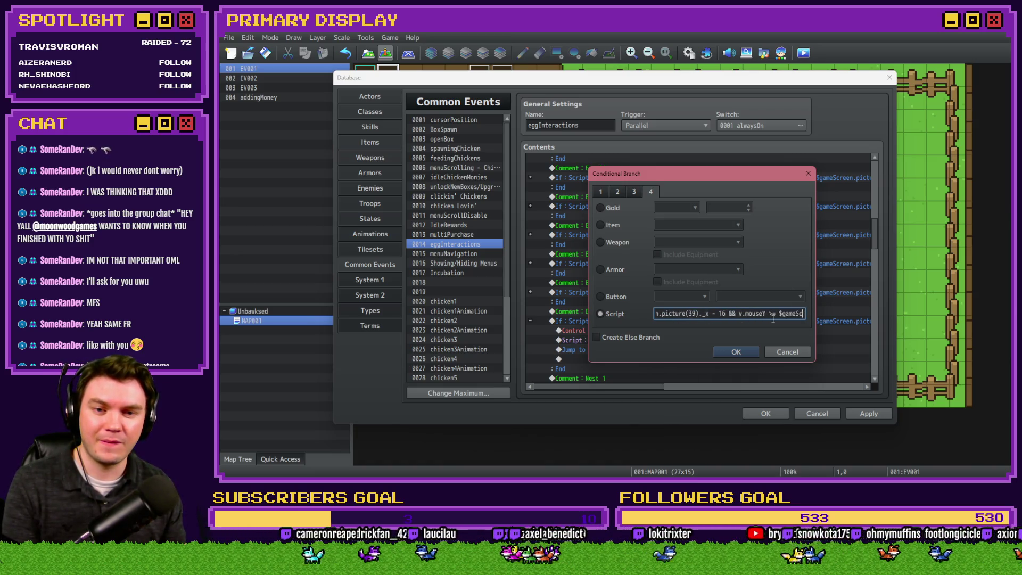
# - Change the y-check and x upper-bound picture references to 39
pyautogui.click(765, 314)
pyautogui.press('BackSpace')
pyautogui.write('9)._y - 40 &')
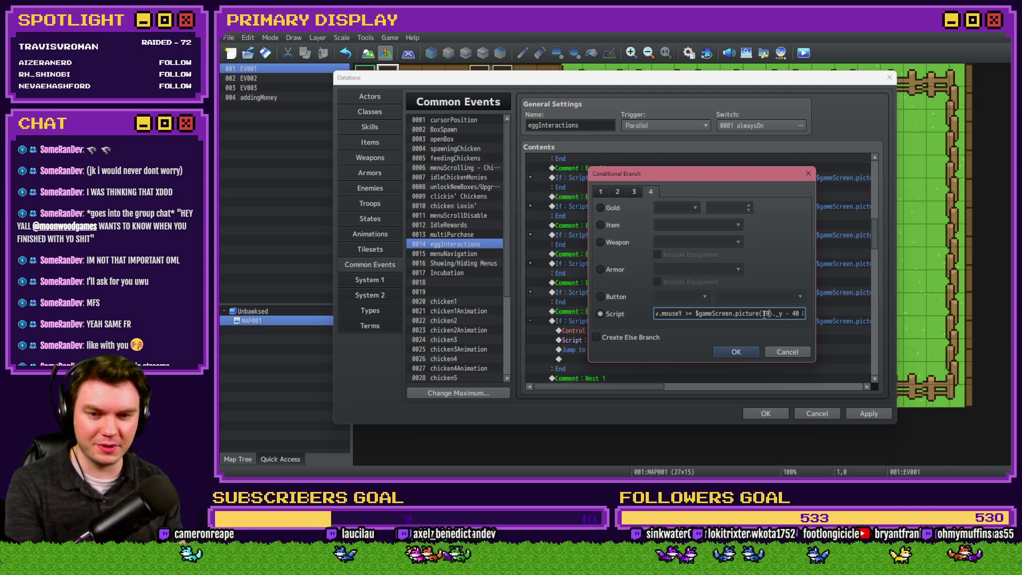
pyautogui.press('Right')
pyautogui.press('Right')
pyautogui.press('Right')
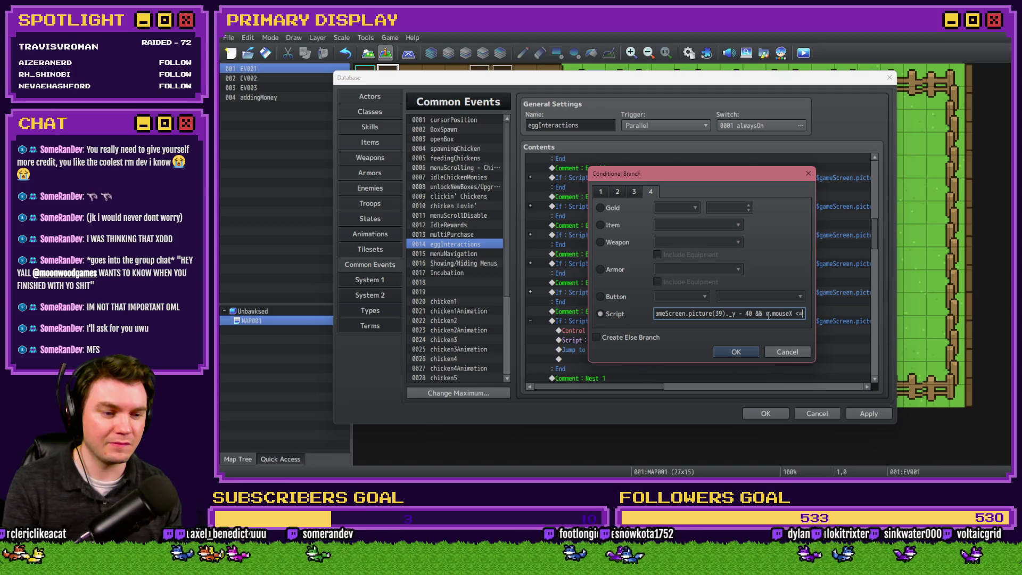
pyautogui.press('Right')
pyautogui.press('Right')
pyautogui.press('Right')
pyautogui.write('10')
pyautogui.click(774, 314)
pyautogui.press('BackSpace')
pyautogui.write('9')
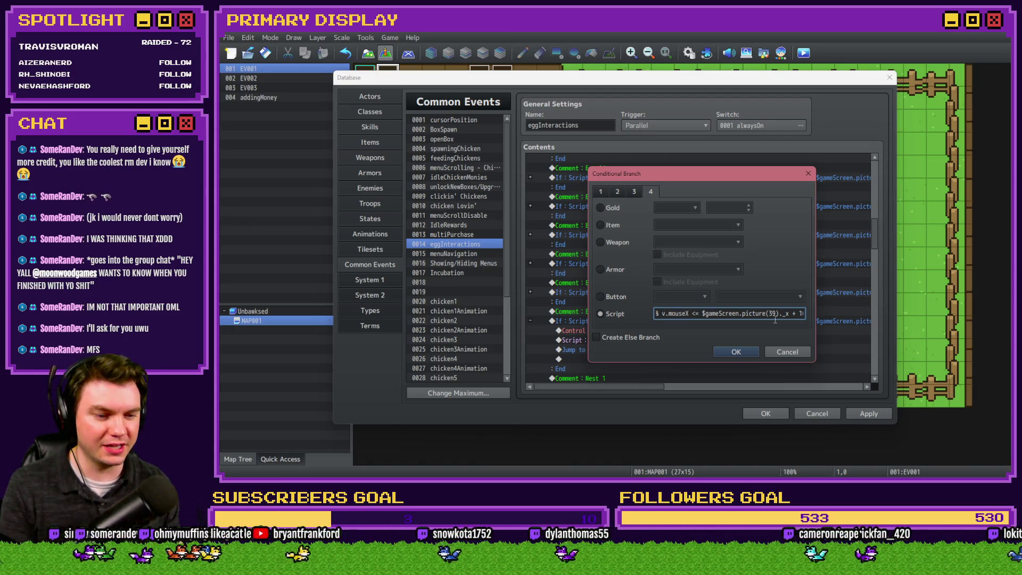
# - Append a mouseY <= picture(39)._y upper-bound check and confirm the condition
pyautogui.press('End')
pyautogui.write('&& v.mouseY <= $gameScreen.picture(38)._y)')
pyautogui.click(779, 313)
pyautogui.hotkey('shift', 'Right')
pyautogui.hotkey('shift', 'Right')
pyautogui.write('39')
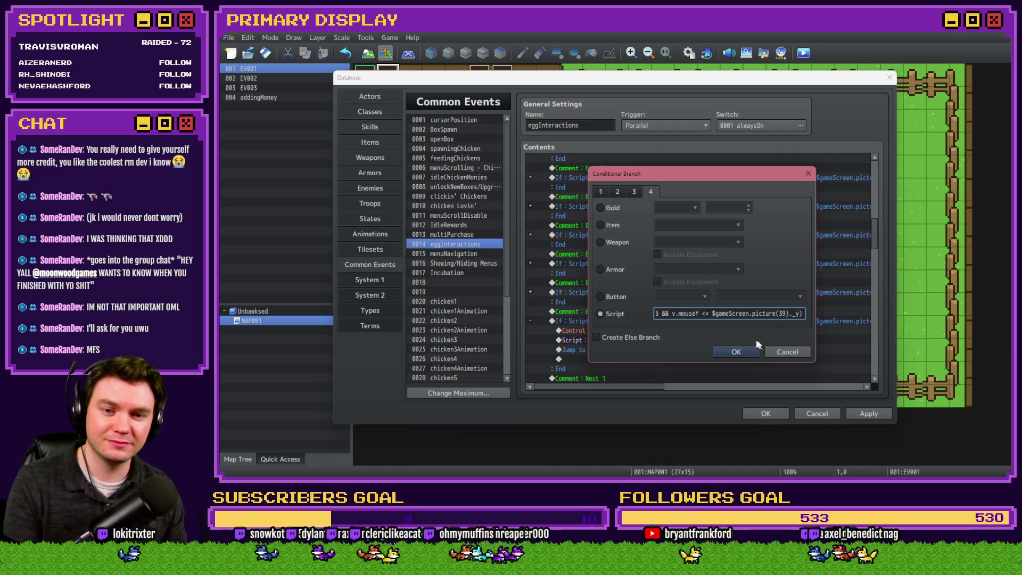
pyautogui.click(746, 349)
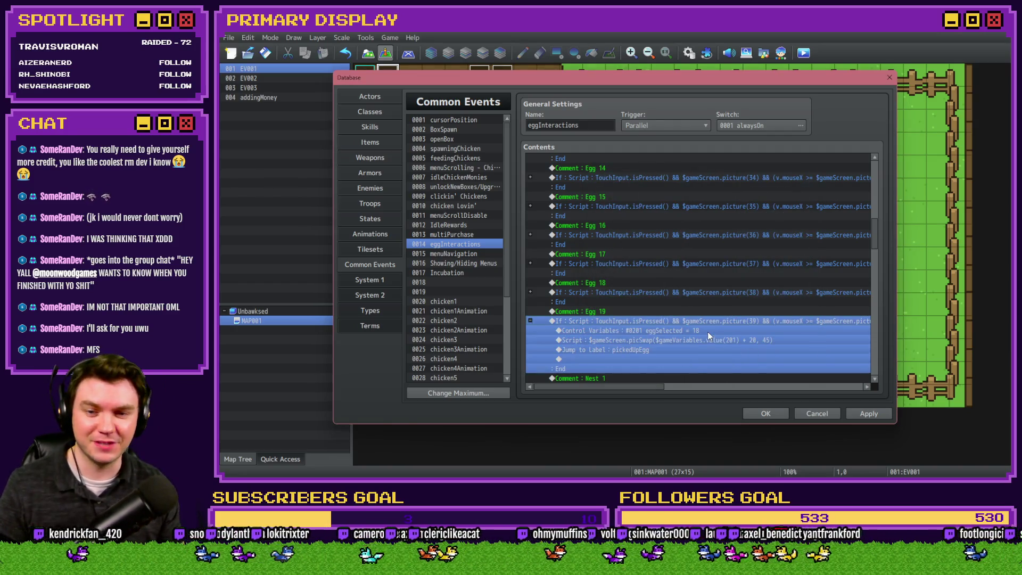
# - Set eggSelected to 19 and paste a copy of the Egg 19 block above Nest 1
pyautogui.doubleClick(707, 331)
pyautogui.click(729, 358)
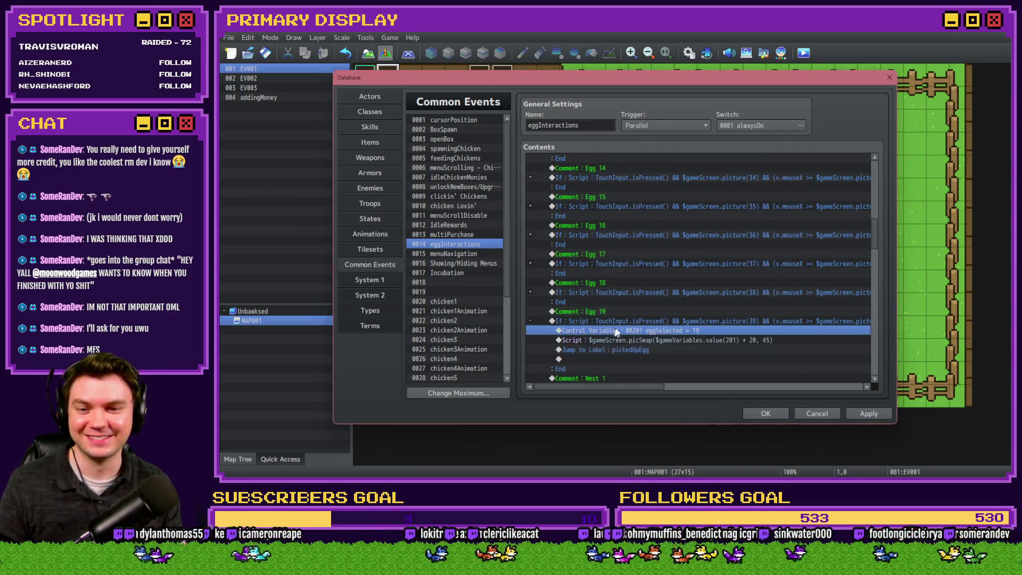
pyautogui.click(531, 321)
pyautogui.click(589, 340)
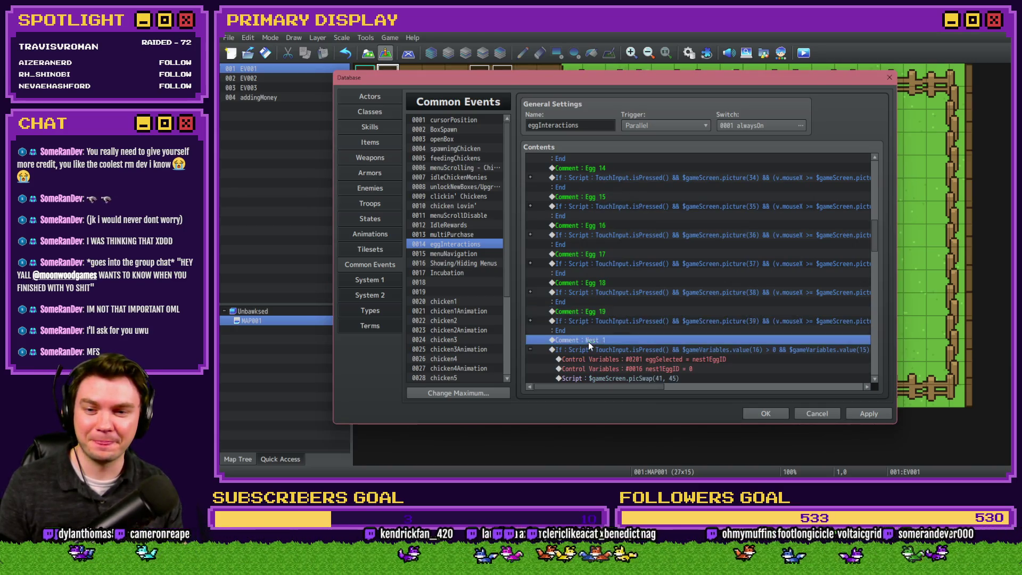
pyautogui.hotkey('ctrl', 'v')
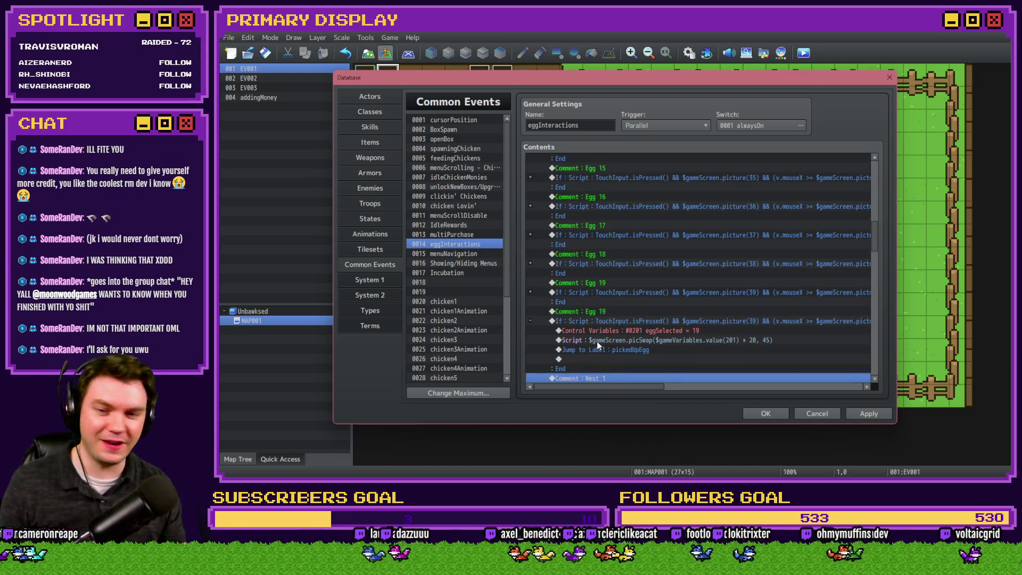
pyautogui.scroll(-2, 614, 313)
pyautogui.doubleClick(621, 254)
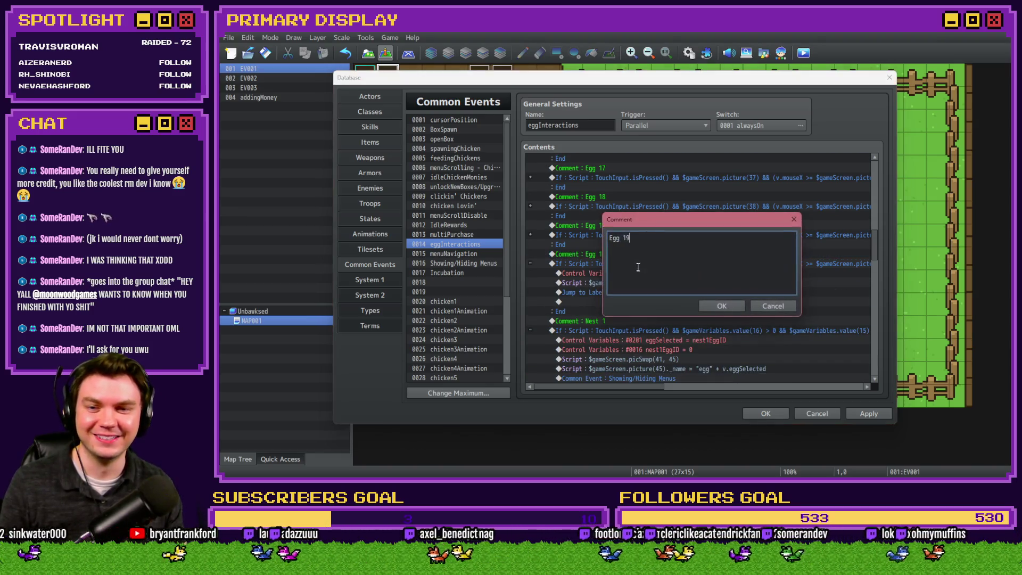
# - Rename the copied branch's comment to Egg 20
pyautogui.press('BackSpace')
pyautogui.press('BackSpace')
pyautogui.write('20')
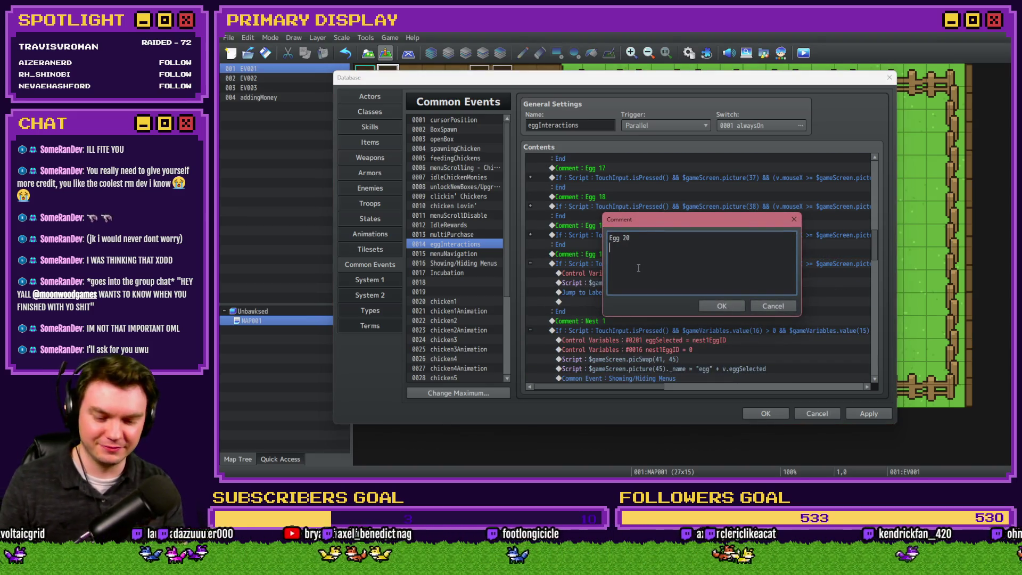
pyautogui.press('Return')
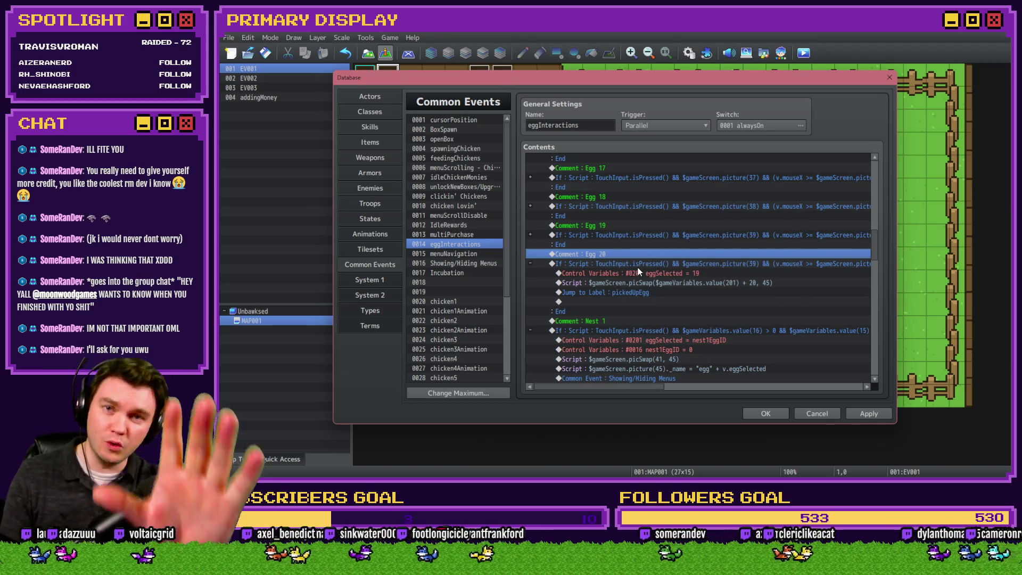
# - Change the Conditional Branch script to test picture(40) instead of picture(39)
pyautogui.doubleClick(638, 267)
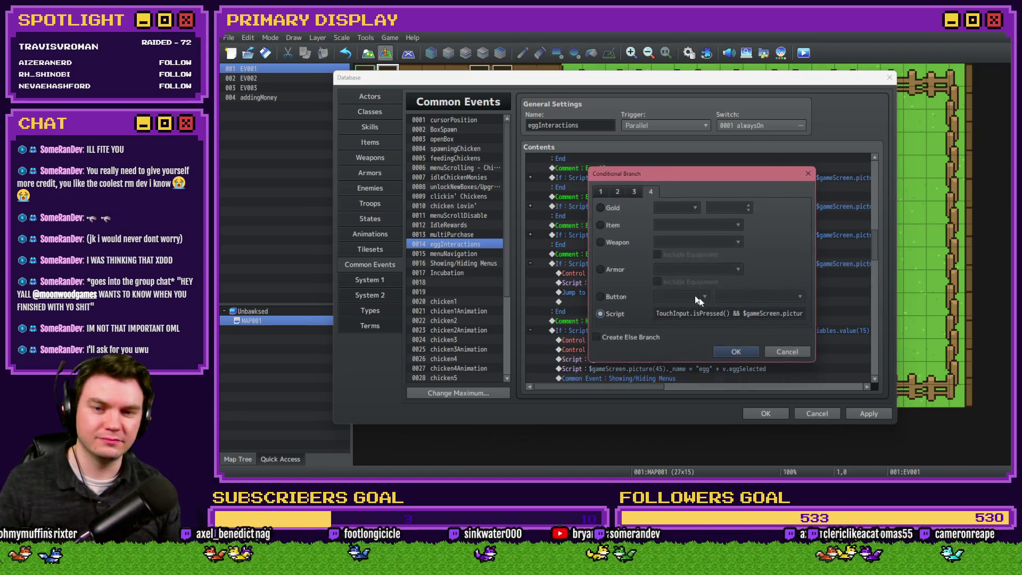
pyautogui.press('Right')
pyautogui.press('Right')
pyautogui.press('Right')
pyautogui.click(748, 314)
pyautogui.press('Right')
pyautogui.press('Right')
pyautogui.press('Right')
pyautogui.doubleClick(754, 313)
pyautogui.write('40')
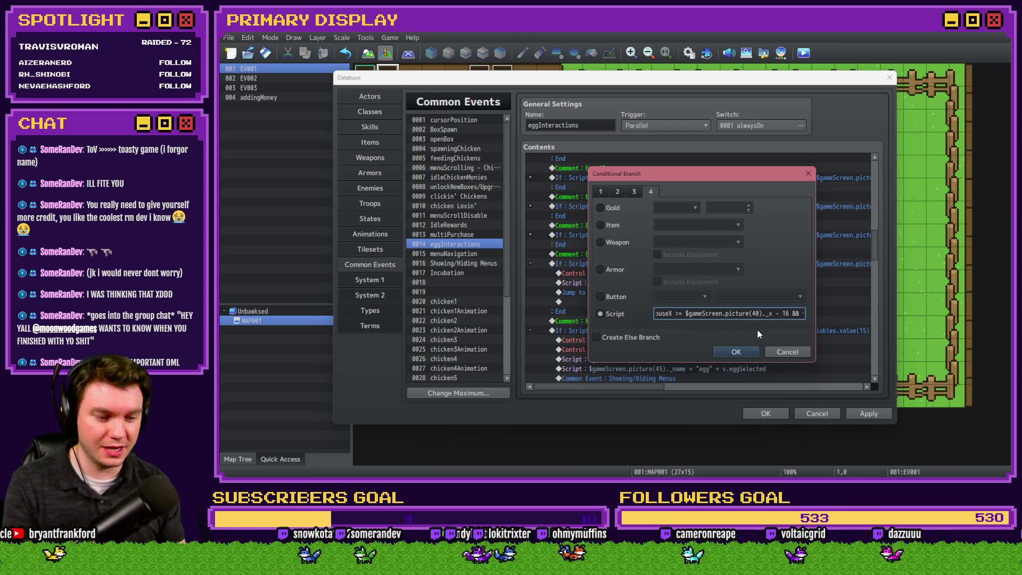
pyautogui.press('Right')
pyautogui.press('Right')
pyautogui.press('Right')
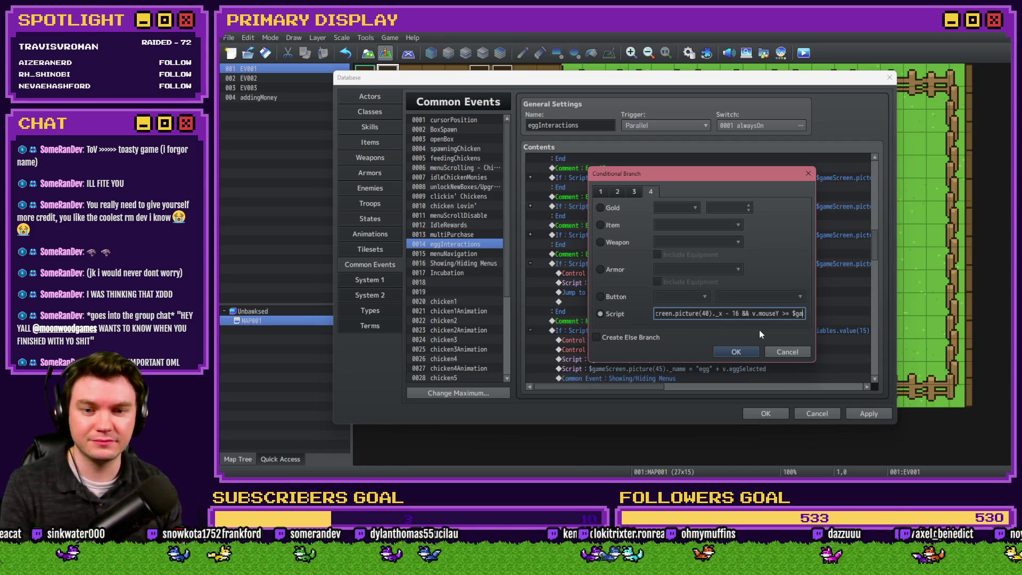
pyautogui.doubleClick(763, 315)
pyautogui.write('40')
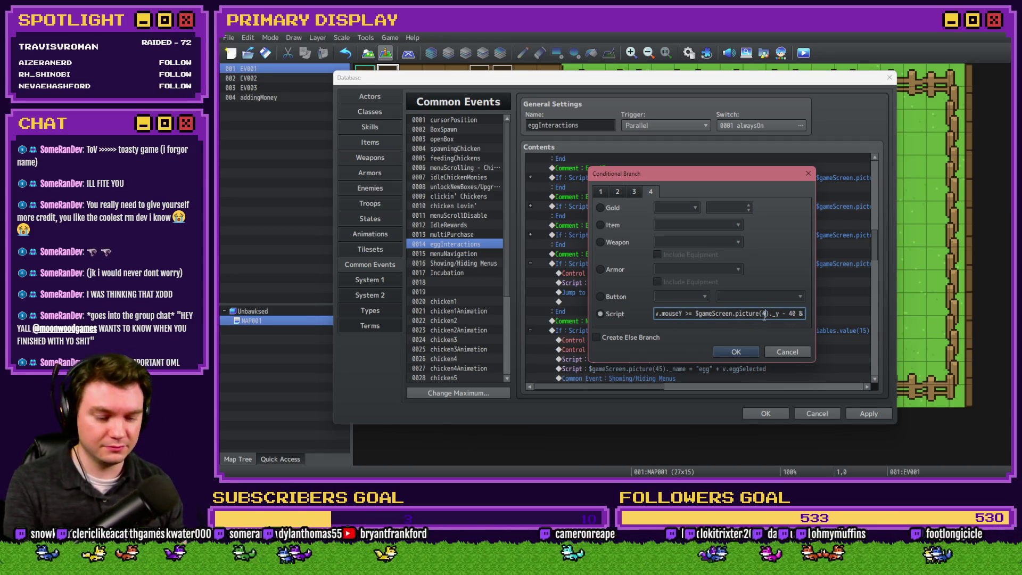
pyautogui.press('Right')
pyautogui.press('Right')
pyautogui.press('Right')
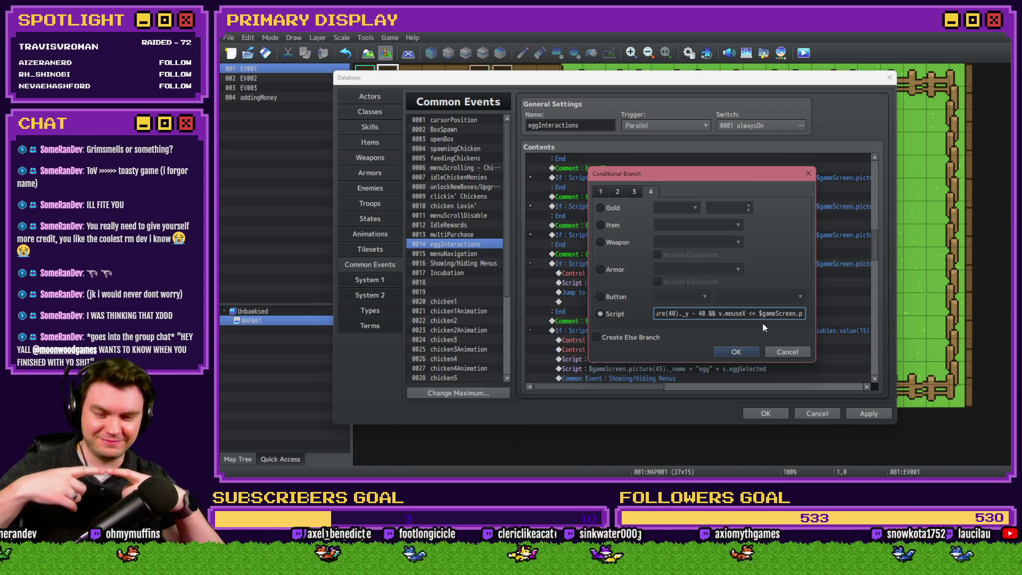
pyautogui.press('Right')
pyautogui.press('Right')
pyautogui.press('Right')
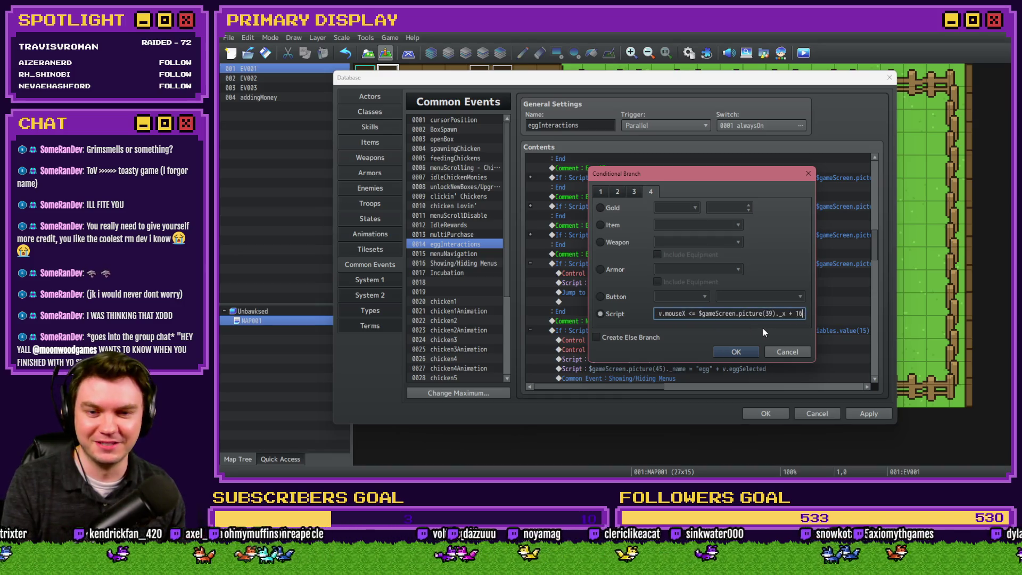
pyautogui.write('&')
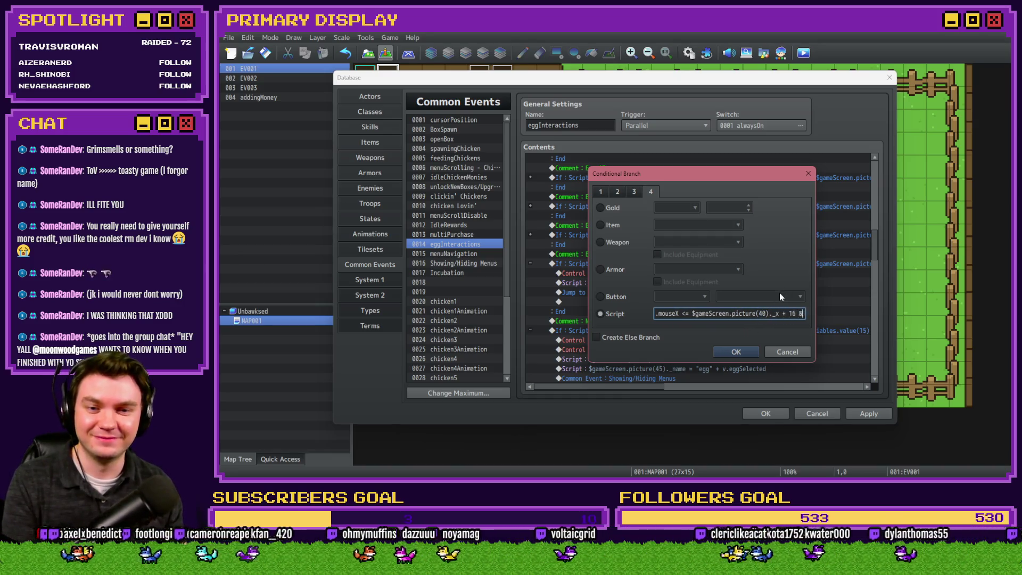
pyautogui.write('& v.mouseY <= $gameScreen.picture(40)._y)')
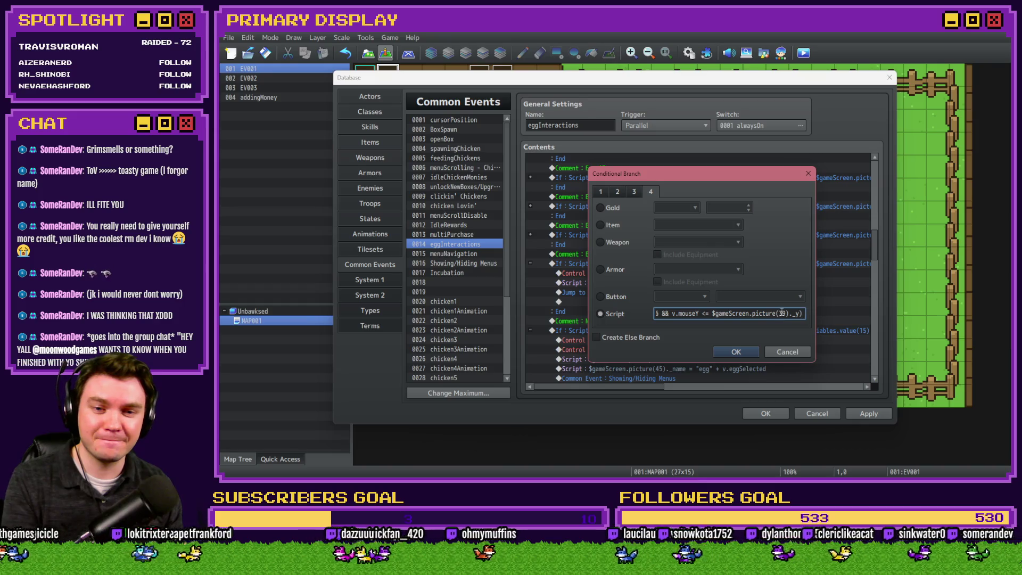
pyautogui.click(735, 351)
# - Set eggSelected to 20 in the branch and apply the eggInteractions changes
pyautogui.doubleClick(636, 274)
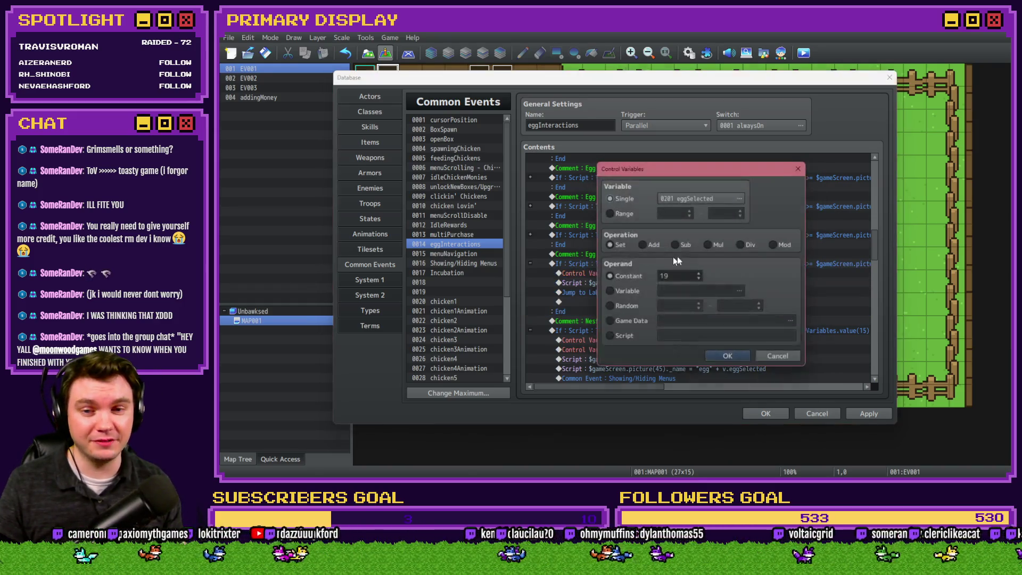
pyautogui.scroll(-1, 686, 281)
pyautogui.write('20')
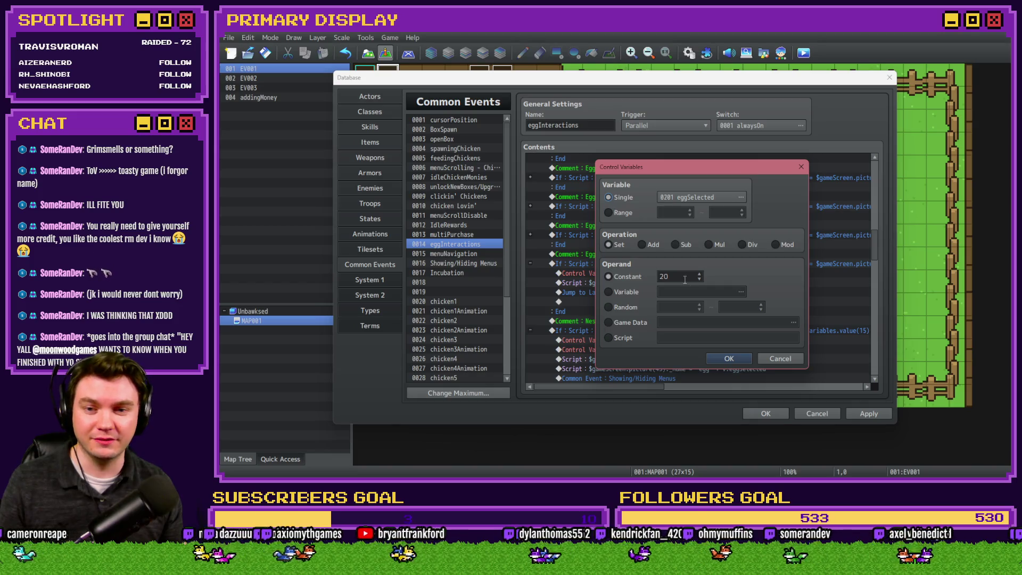
pyautogui.click(729, 358)
pyautogui.doubleClick(681, 284)
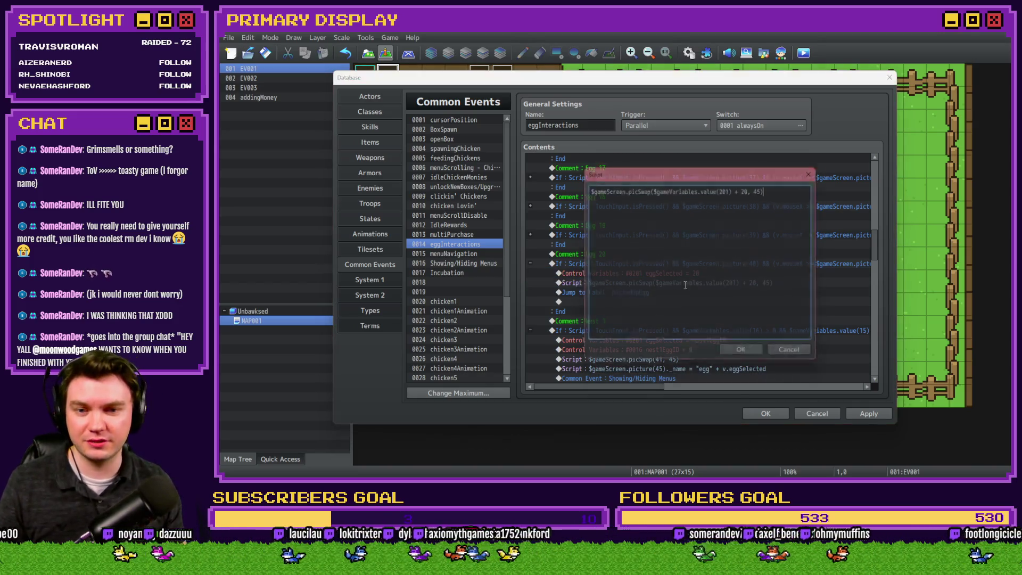
pyautogui.click(784, 348)
pyautogui.click(859, 414)
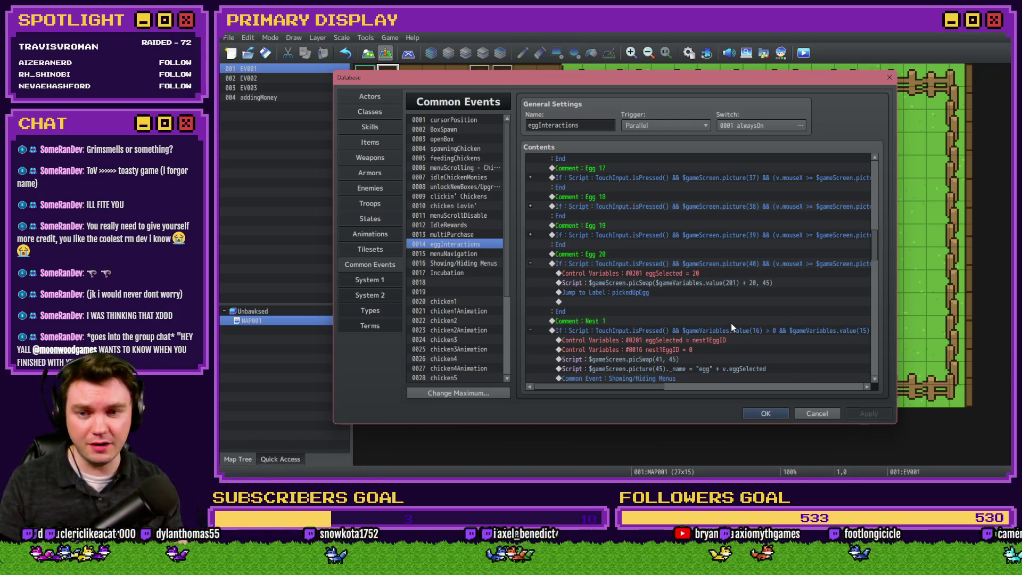
pyautogui.moveTo(874, 240)
pyautogui.mouseDown()
pyautogui.moveTo(877, 171)
pyautogui.moveTo(871, 245)
pyautogui.mouseUp()
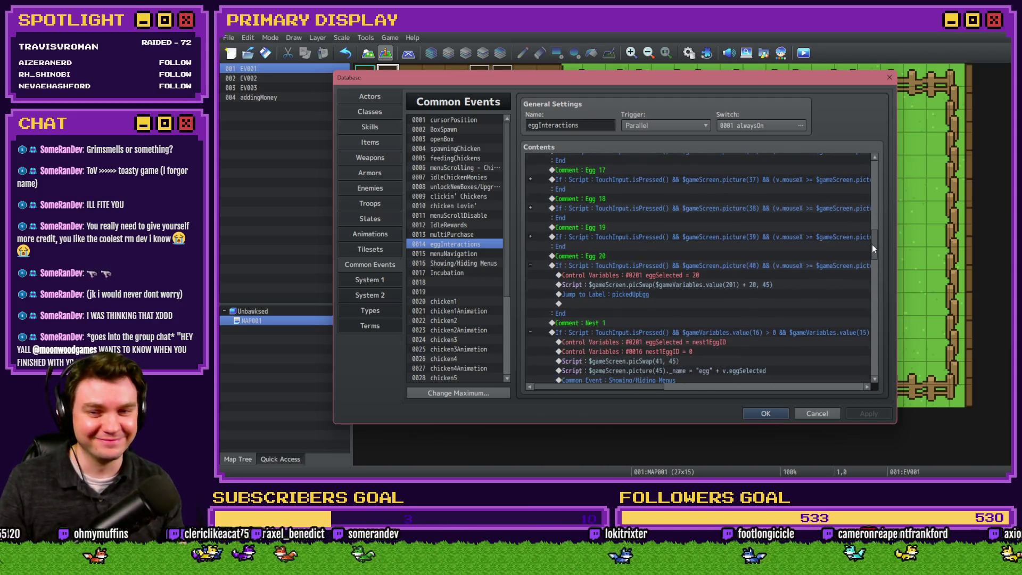
pyautogui.click(529, 266)
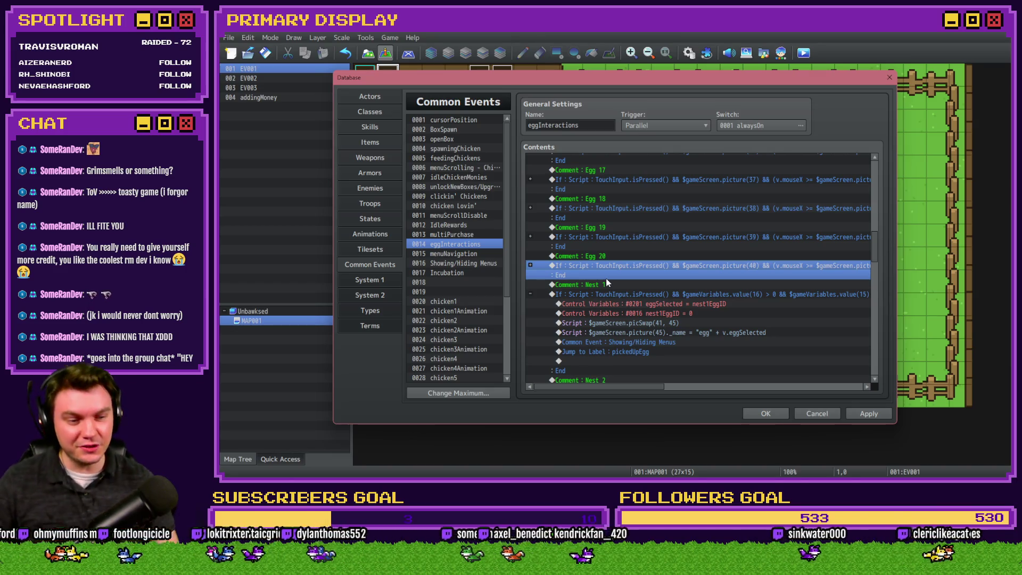
pyautogui.scroll(-3, 603, 266)
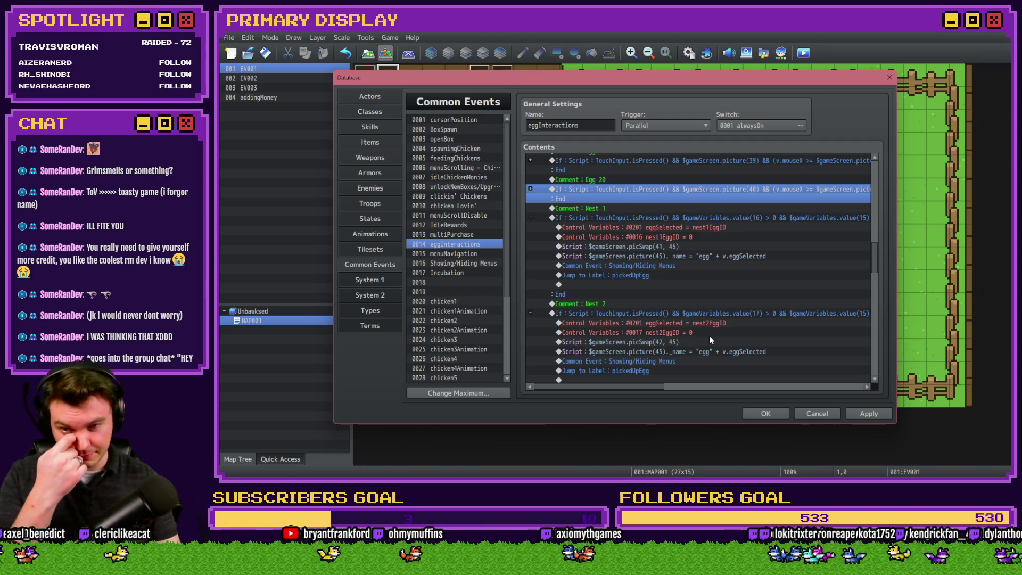
pyautogui.click(869, 413)
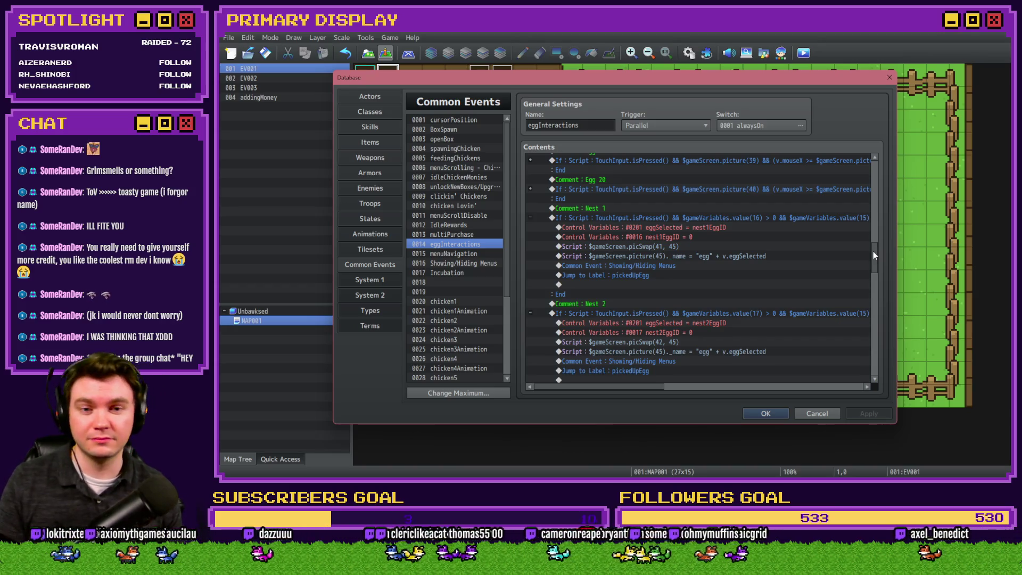
pyautogui.scroll(-2, 873, 251)
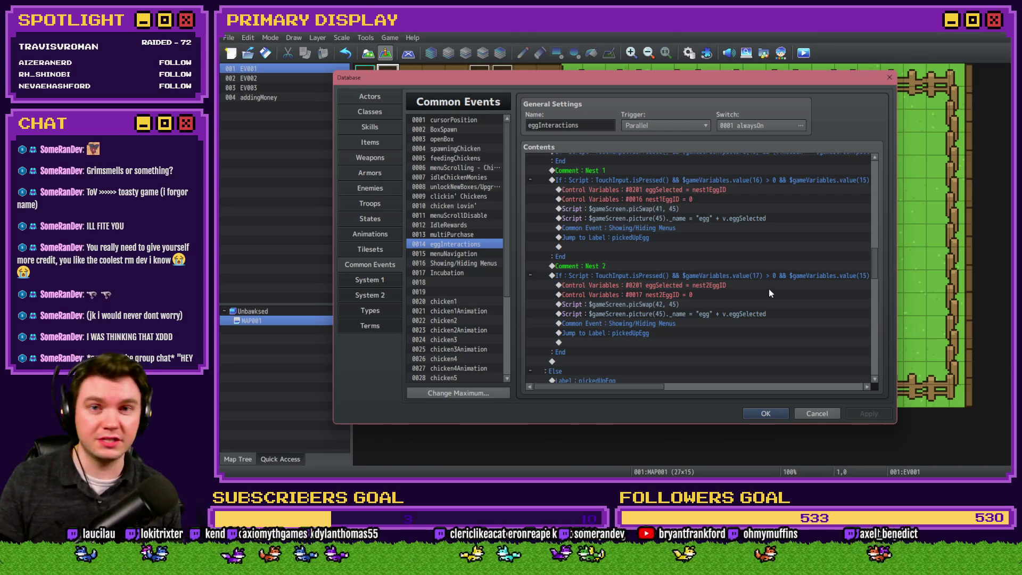
pyautogui.scroll(-5, 650, 312)
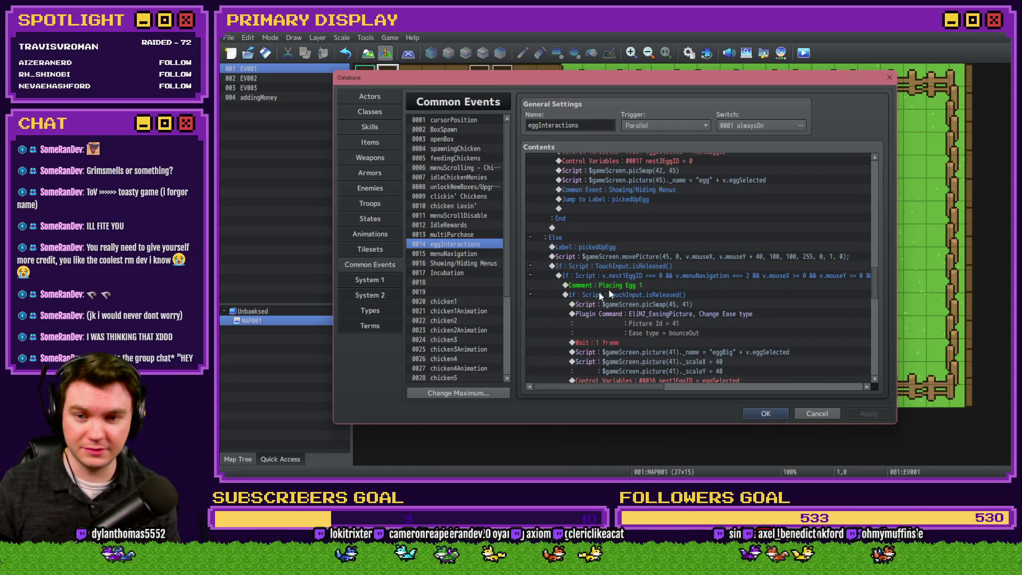
pyautogui.scroll(-10, 645, 283)
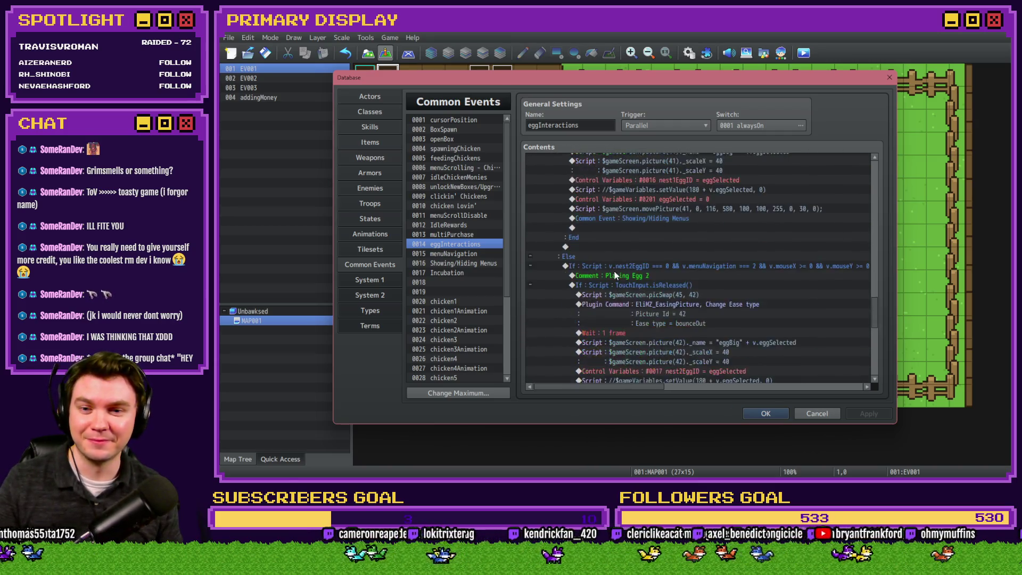
pyautogui.scroll(-6, 616, 273)
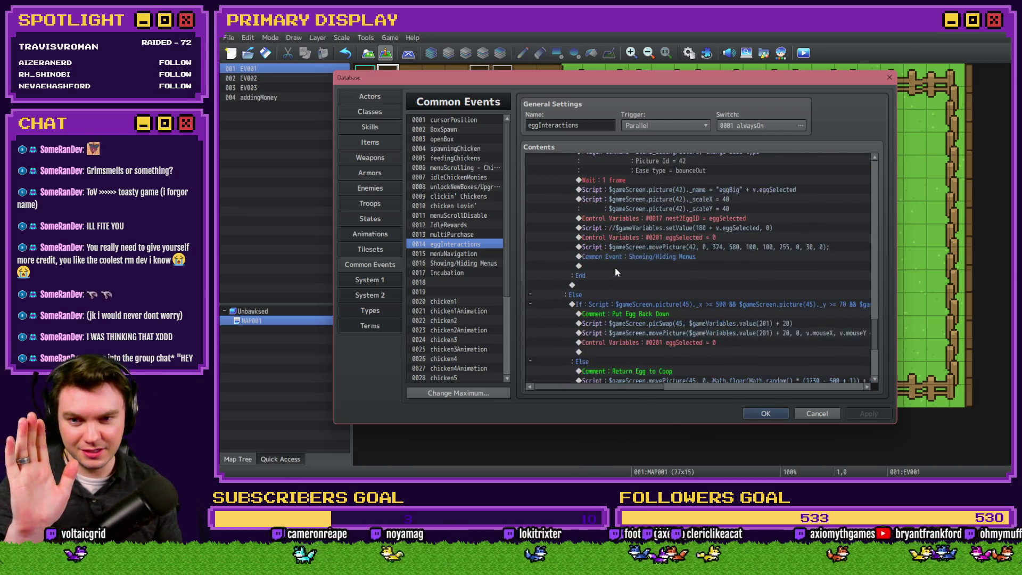
pyautogui.scroll(-3, 616, 269)
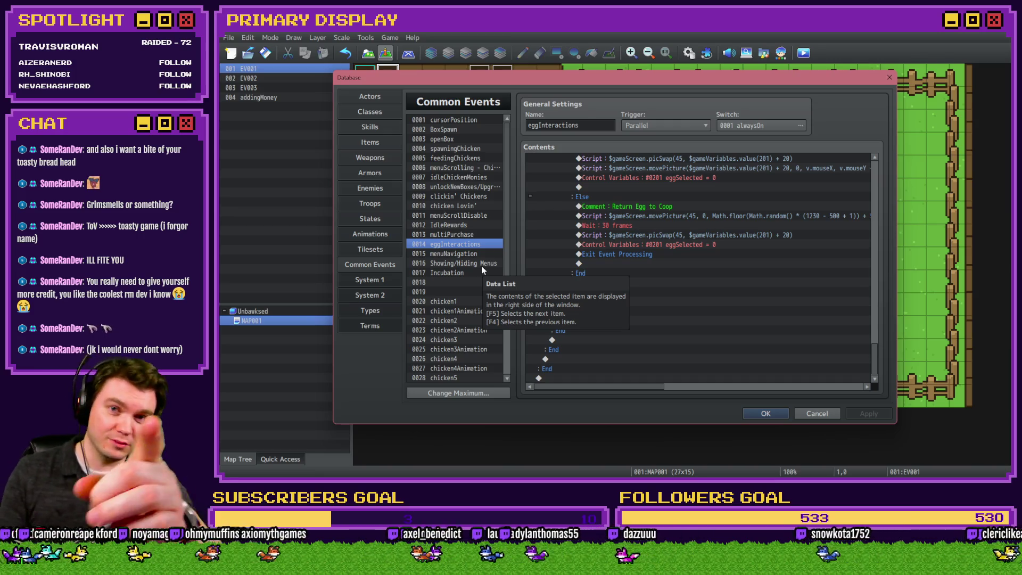
pyautogui.scroll(10, 646, 277)
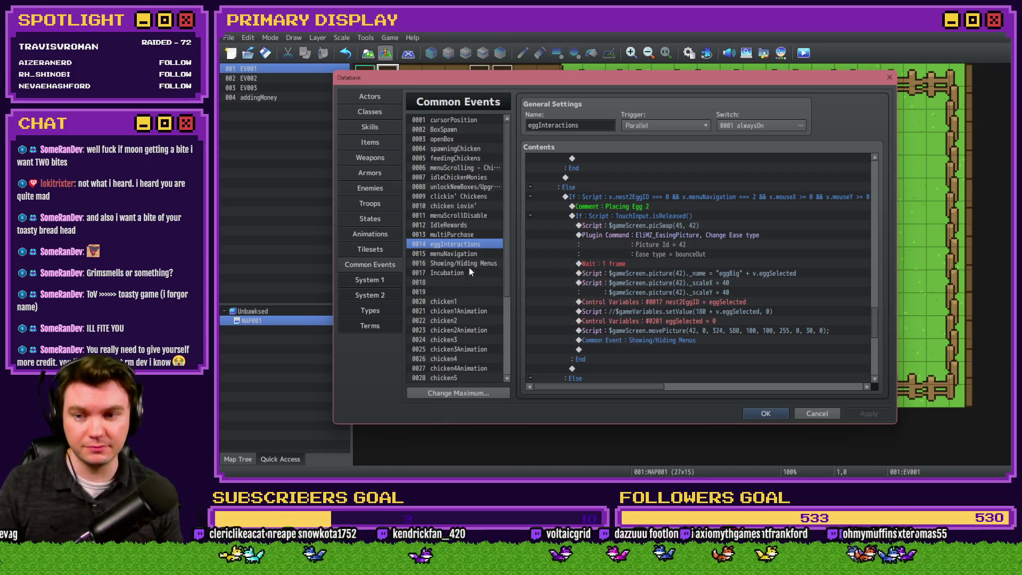
# - Show the contents of common event 0020 chicken1, with its egg1 picture loop
pyautogui.click(464, 302)
pyautogui.scroll(-4, 469, 305)
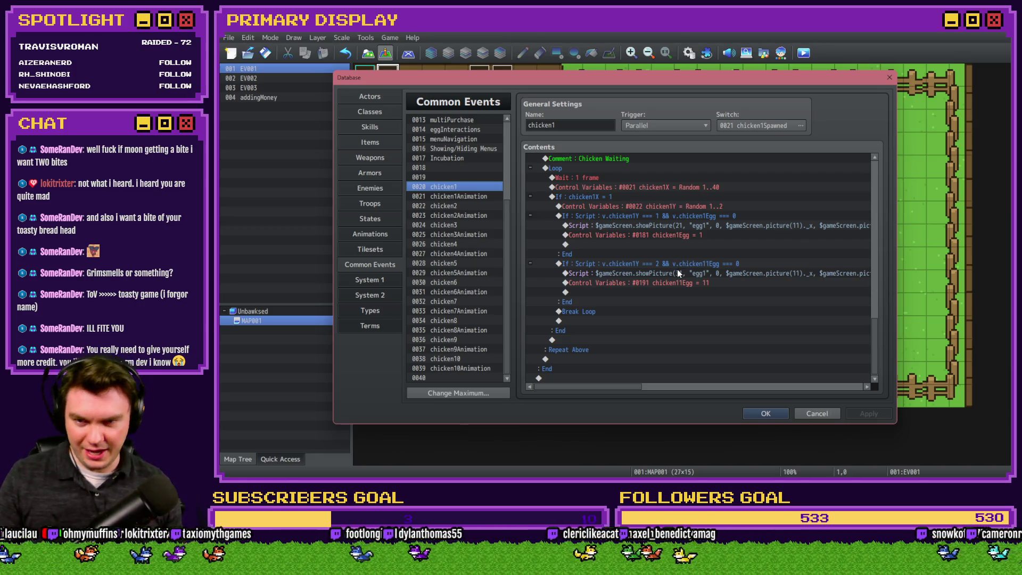
# - Change the chicken1Y Control Variables roll to Random 1..1
pyautogui.click(693, 206)
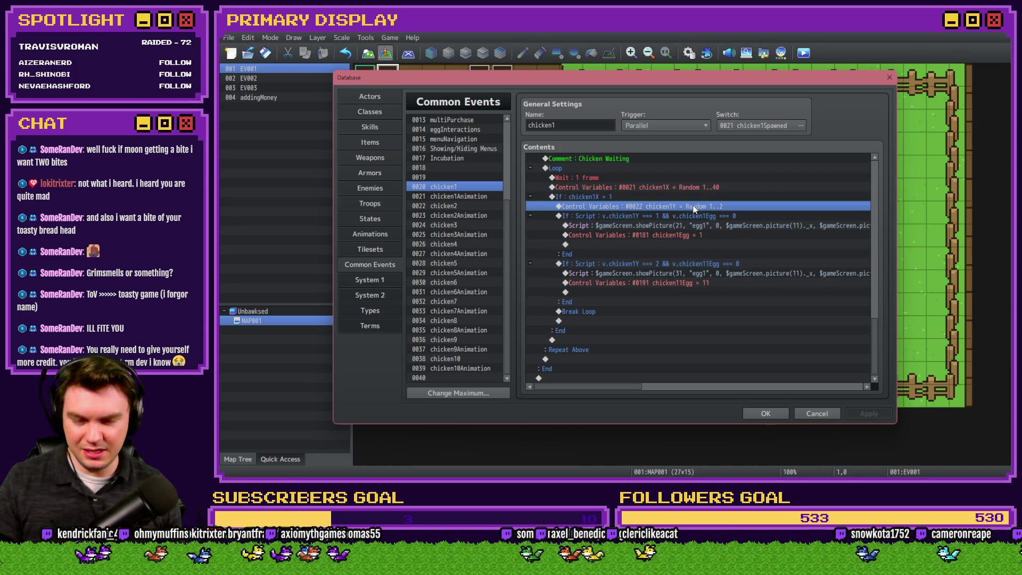
pyautogui.click(700, 208)
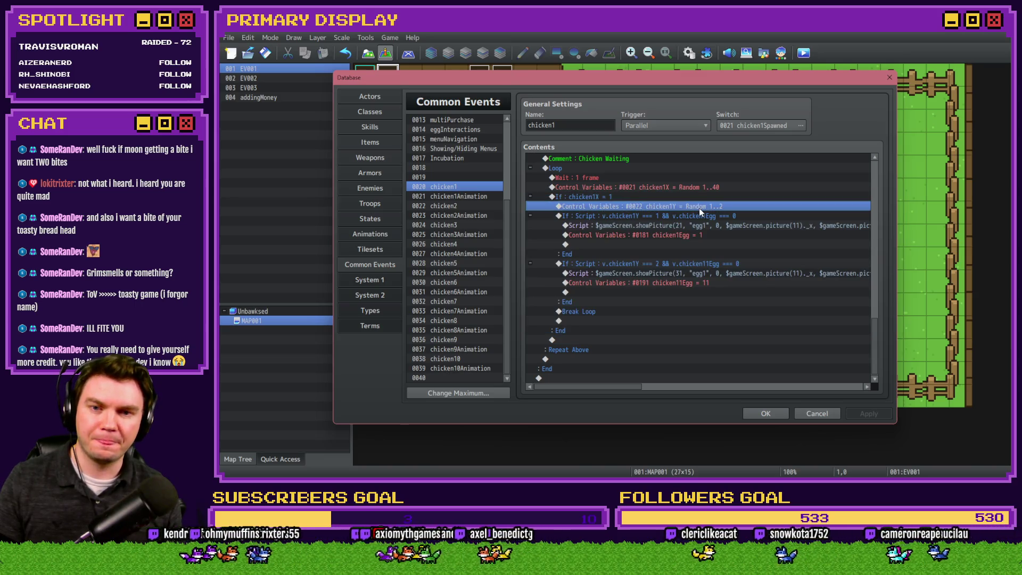
pyautogui.click(698, 212)
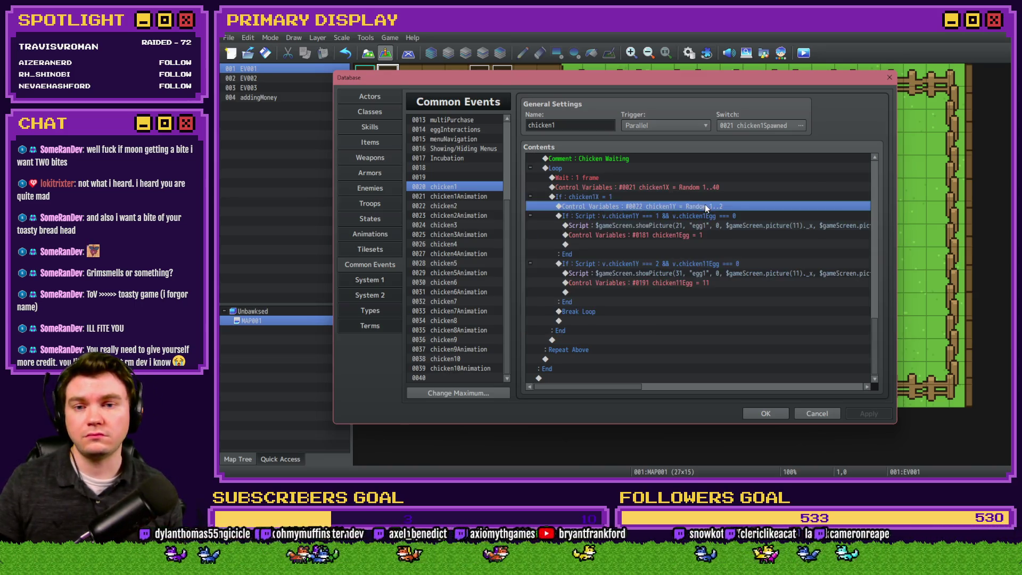
pyautogui.click(704, 212)
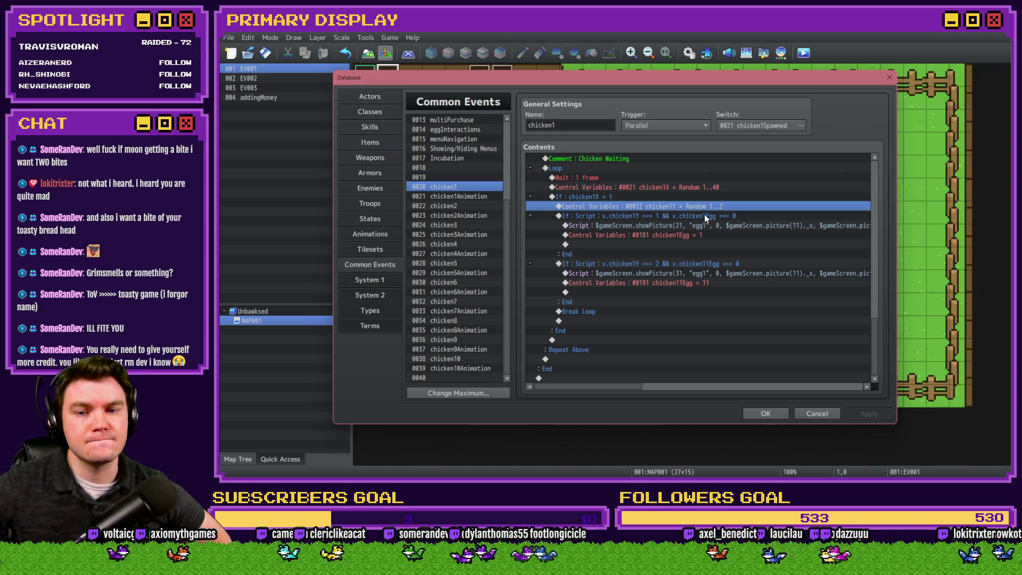
pyautogui.press('space')
pyautogui.click(710, 322)
pyautogui.click(719, 359)
# - Edit chicken1's second egg branch script from === 2 to === 1
pyautogui.click(687, 273)
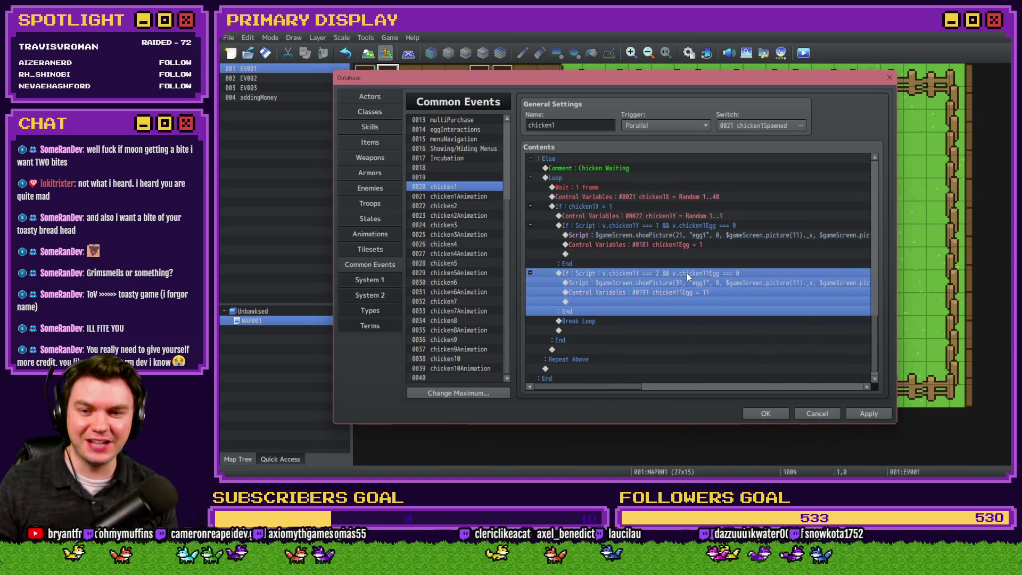
pyautogui.press('space')
pyautogui.click(712, 313)
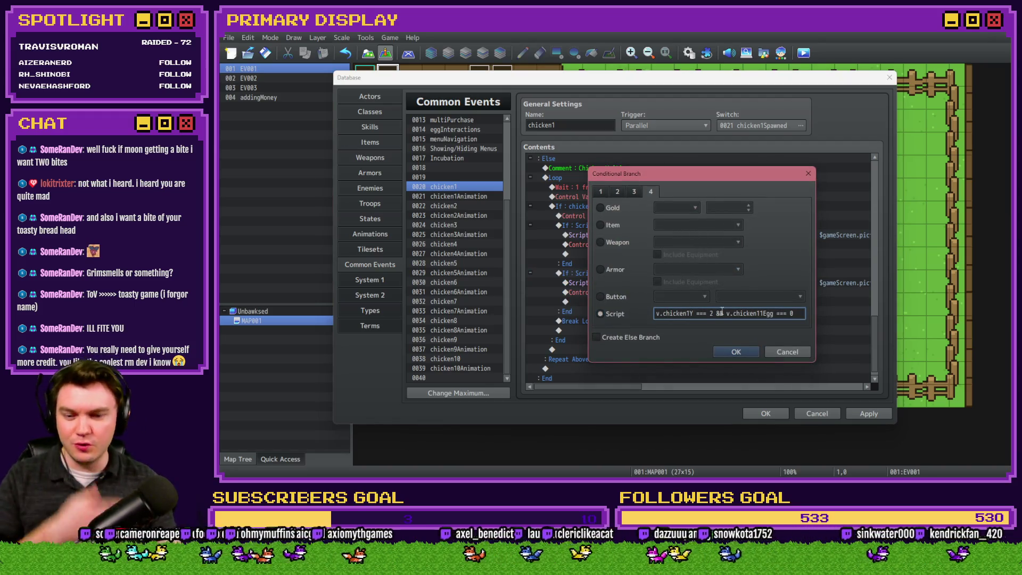
pyautogui.press('BackSpace')
pyautogui.write('1')
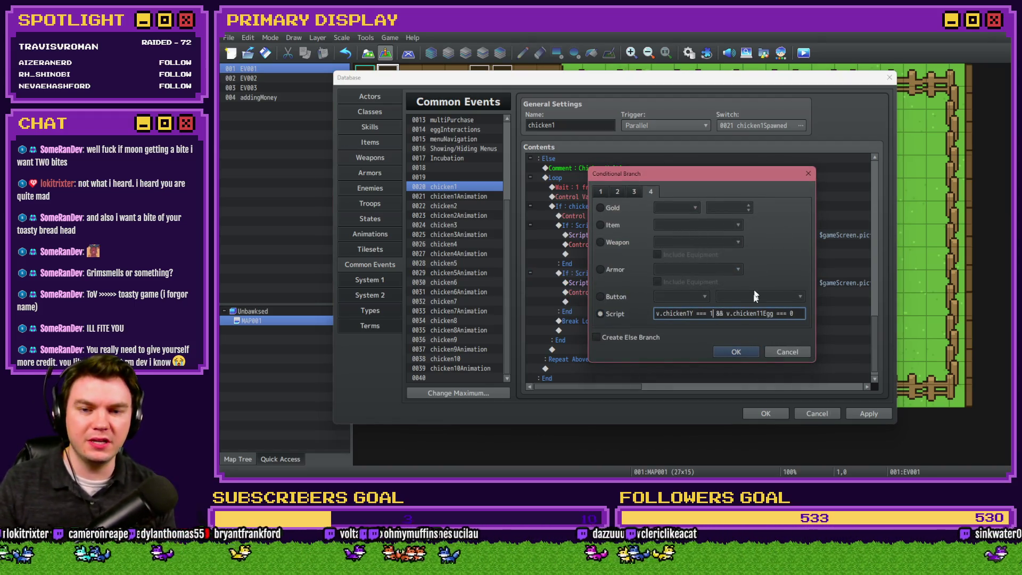
pyautogui.click(736, 351)
pyautogui.click(695, 272)
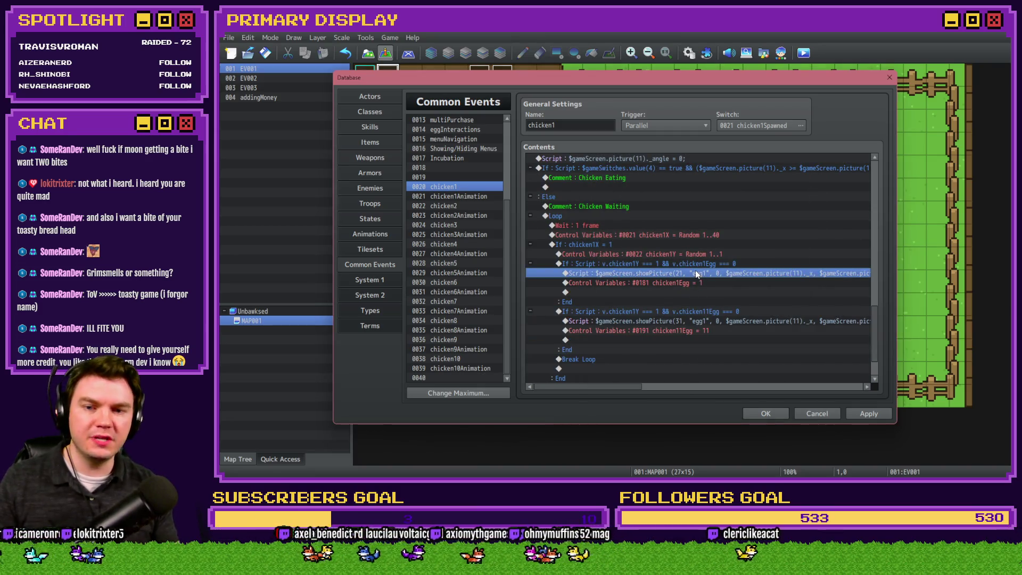
# - Apply the chicken1 common event edits
pyautogui.click(695, 264)
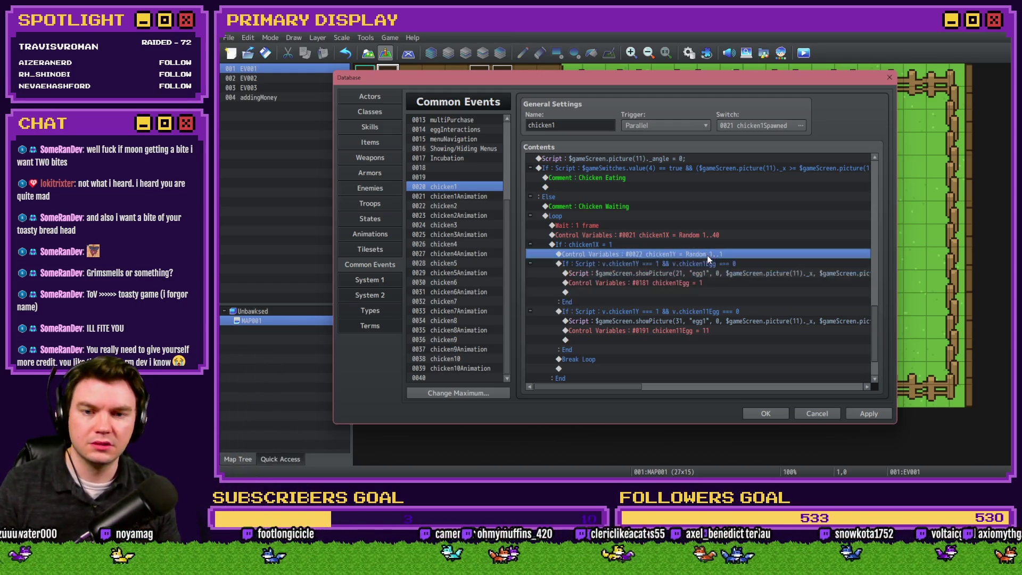
pyautogui.click(869, 414)
pyautogui.click(691, 264)
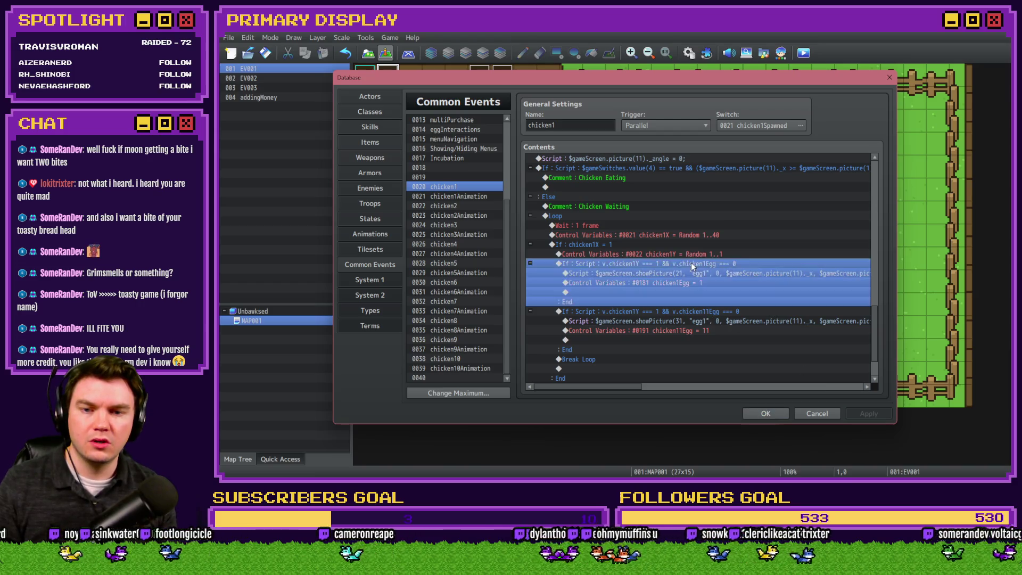
# - Review chicken1's chicken11Egg branch and egg1 picture commands, then select chicken2
pyautogui.click(691, 301)
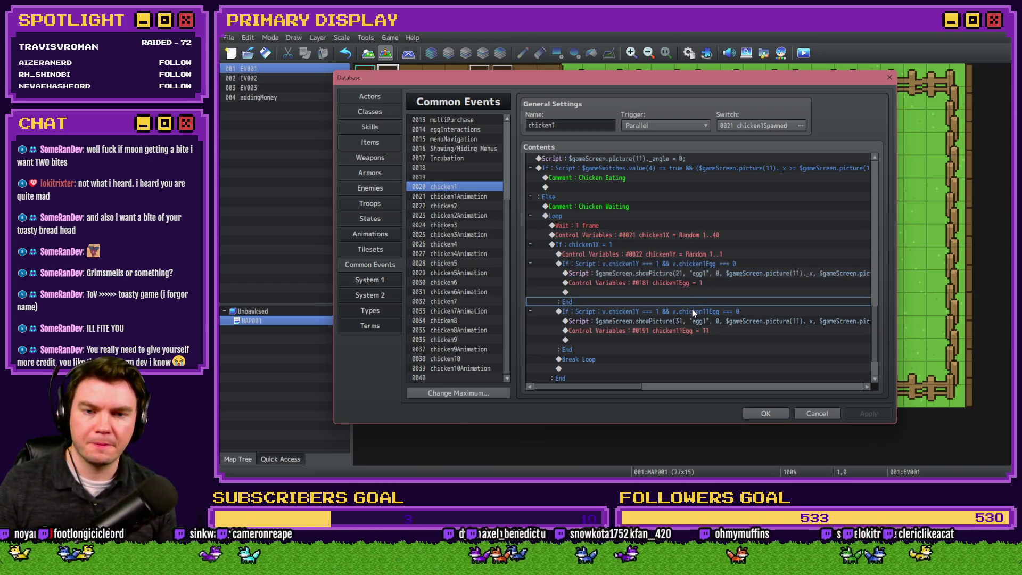
pyautogui.click(692, 311)
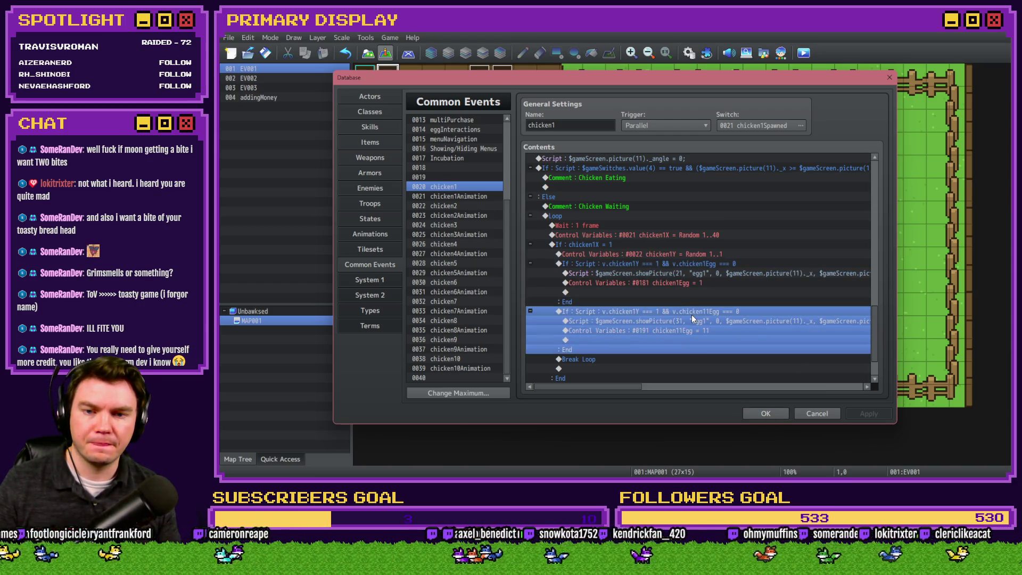
pyautogui.click(731, 273)
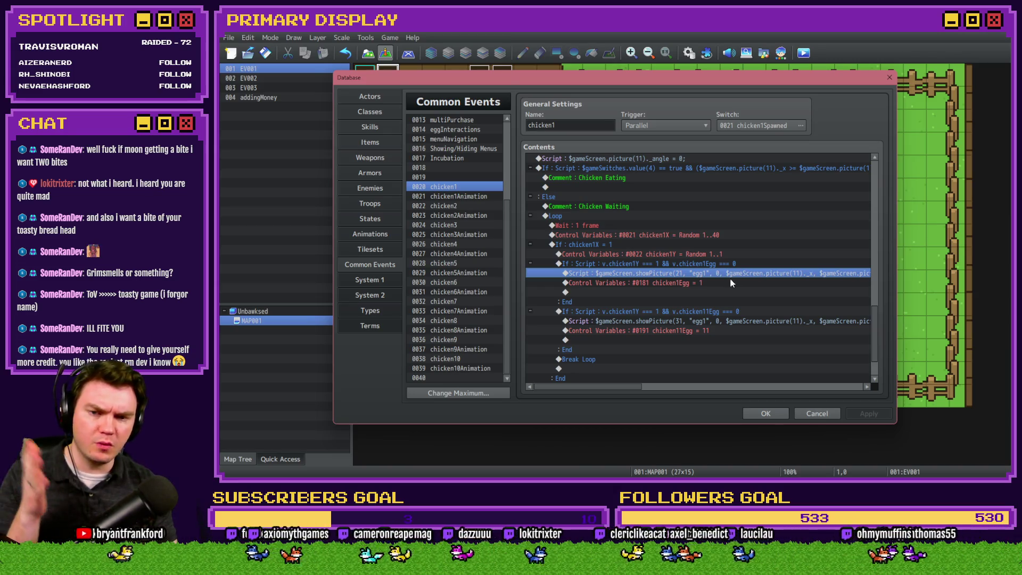
pyautogui.click(704, 320)
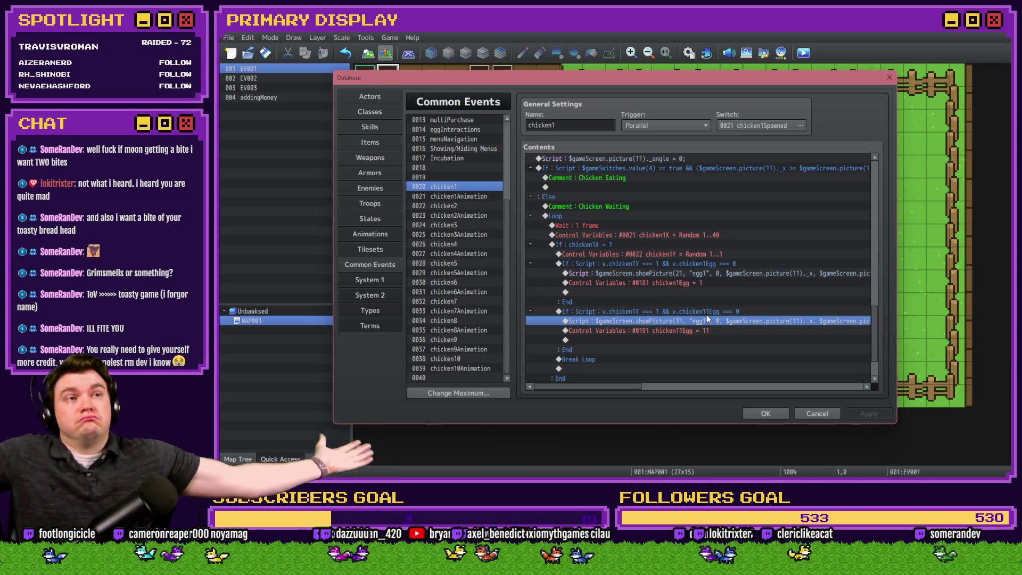
pyautogui.click(437, 206)
# - Set the chicken2Y Control Variables roll to Random 1..1
pyautogui.doubleClick(745, 254)
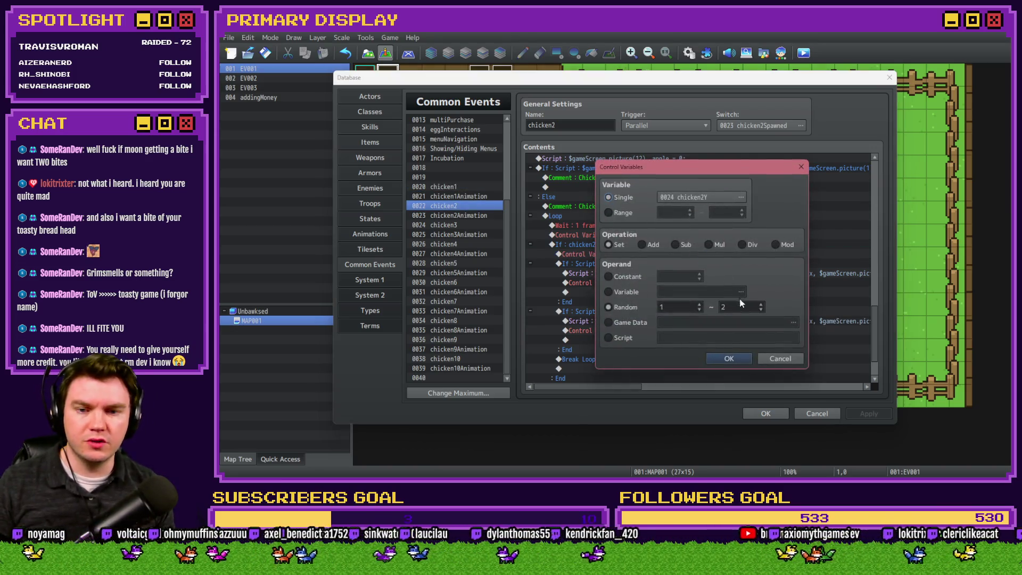
pyautogui.click(728, 358)
pyautogui.click(680, 264)
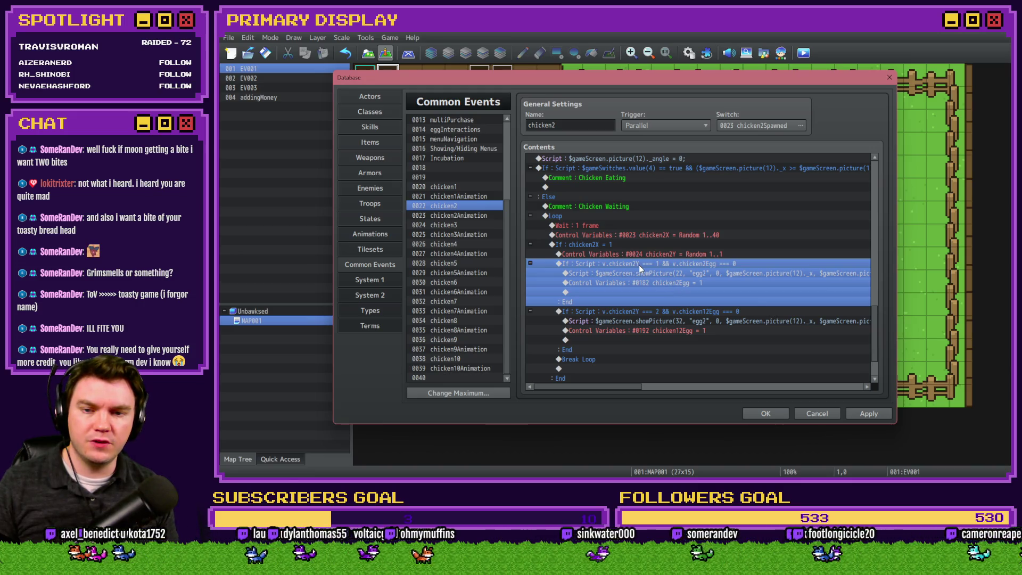
# - Change chicken2's second egg branch to === 1, then apply and close the database
pyautogui.click(685, 327)
pyautogui.doubleClick(685, 310)
pyautogui.doubleClick(711, 313)
pyautogui.write('1')
pyautogui.press('Return')
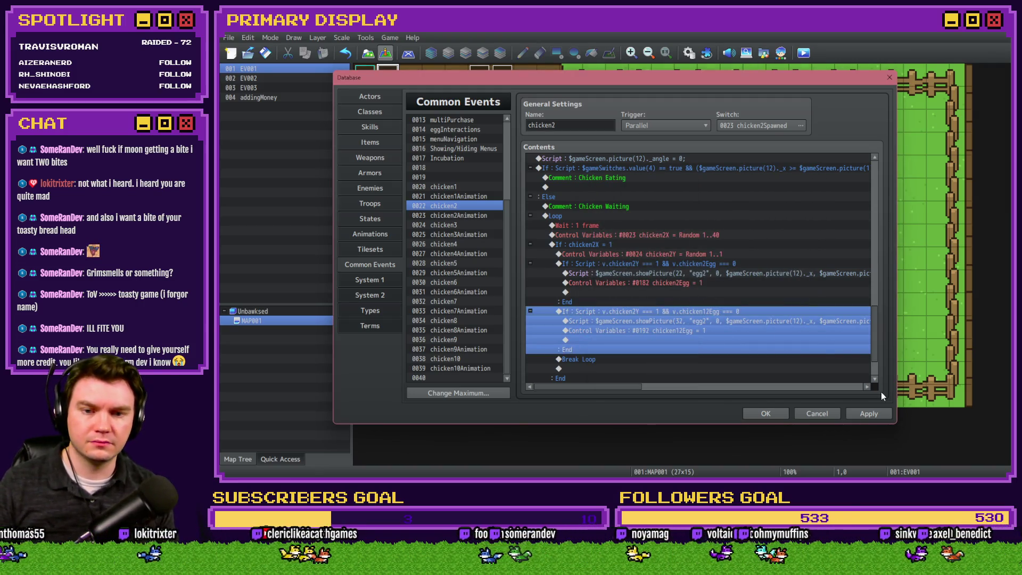
pyautogui.click(872, 411)
pyautogui.click(761, 414)
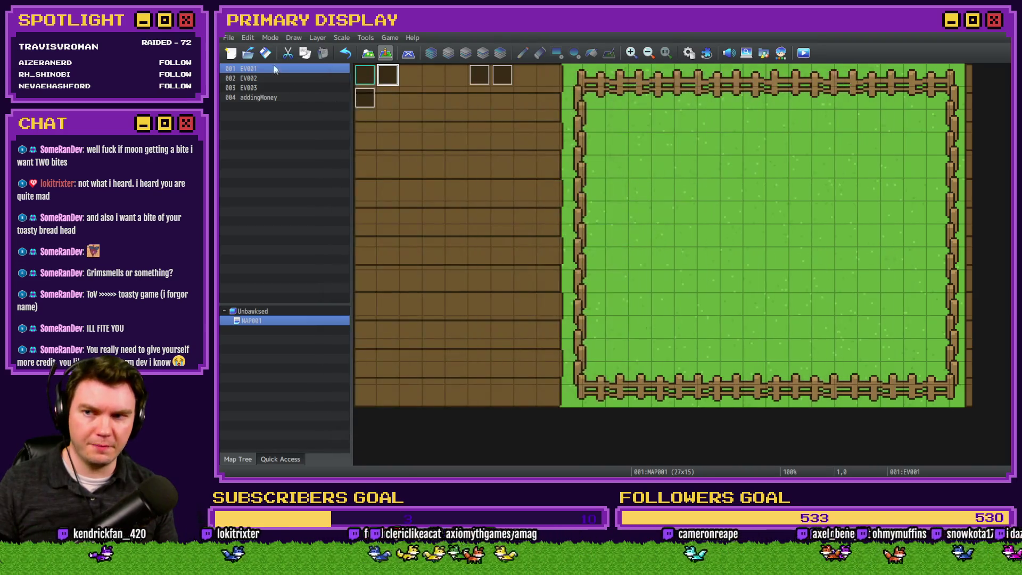
pyautogui.click(803, 53)
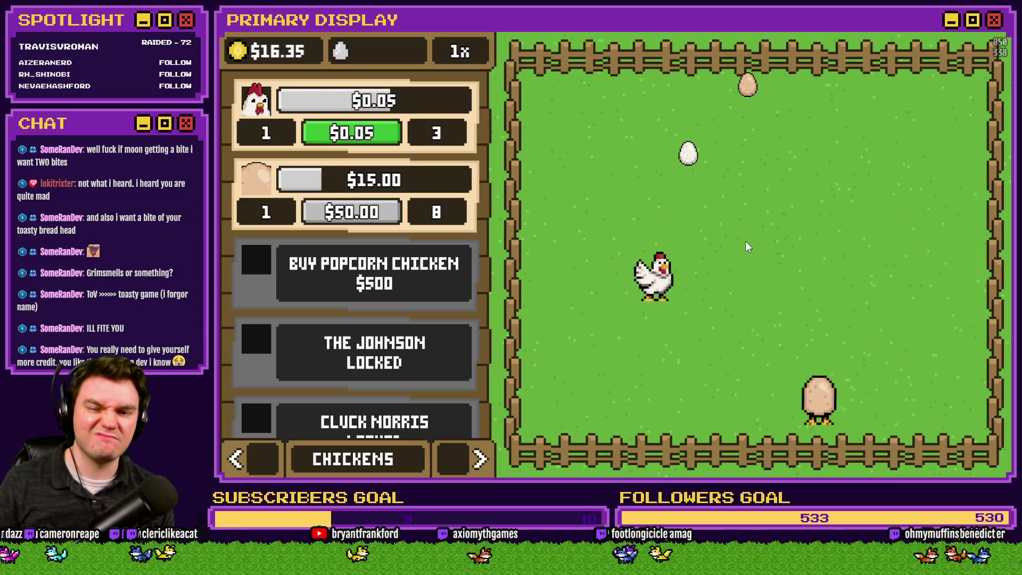
pyautogui.click(985, 53)
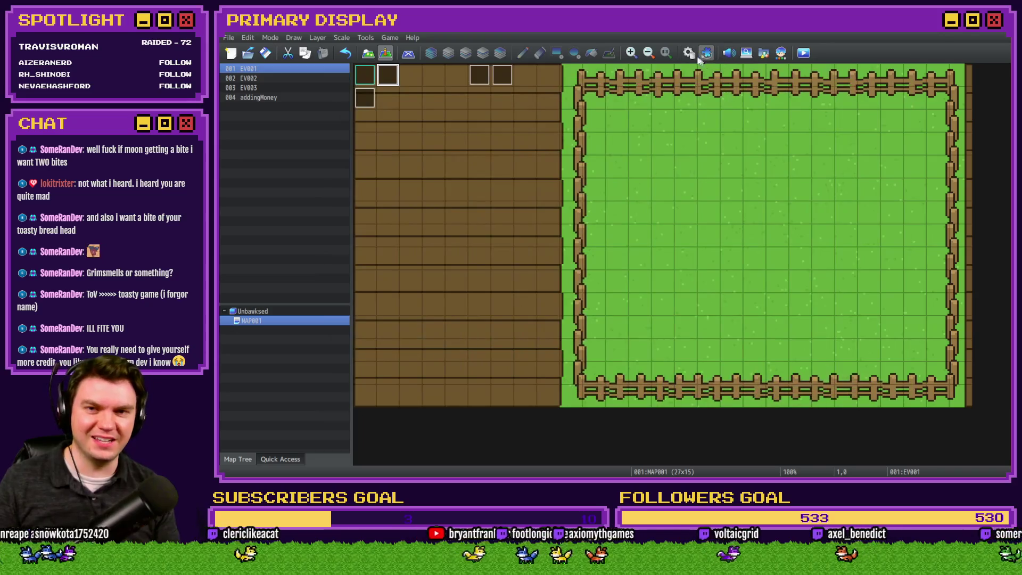
pyautogui.click(705, 53)
# - Inspect chicken1's two egg branches, both now checking chicken1Y === 1
pyautogui.scroll(-3, 604, 264)
pyautogui.scroll(-1, 604, 264)
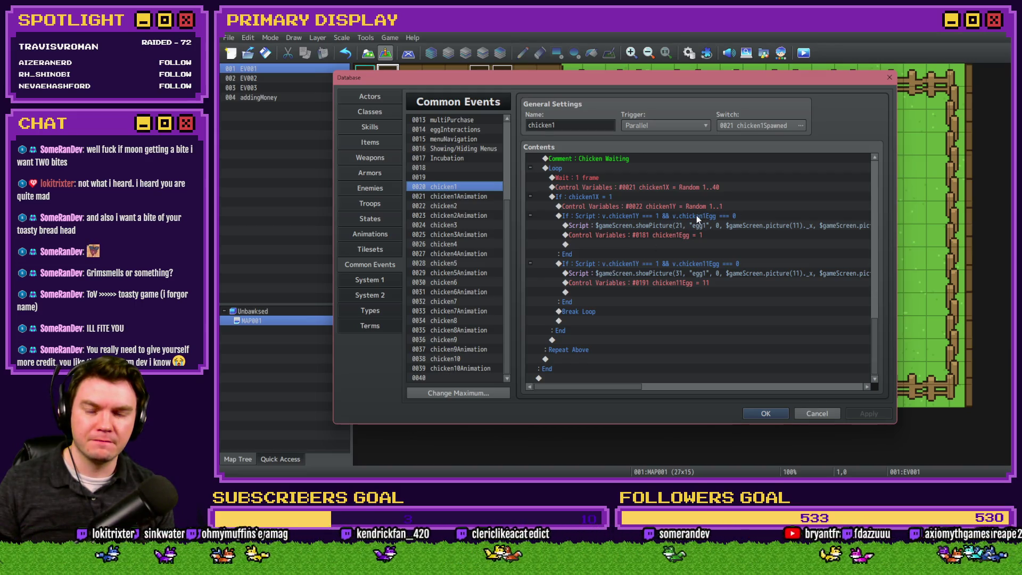
pyautogui.click(696, 215)
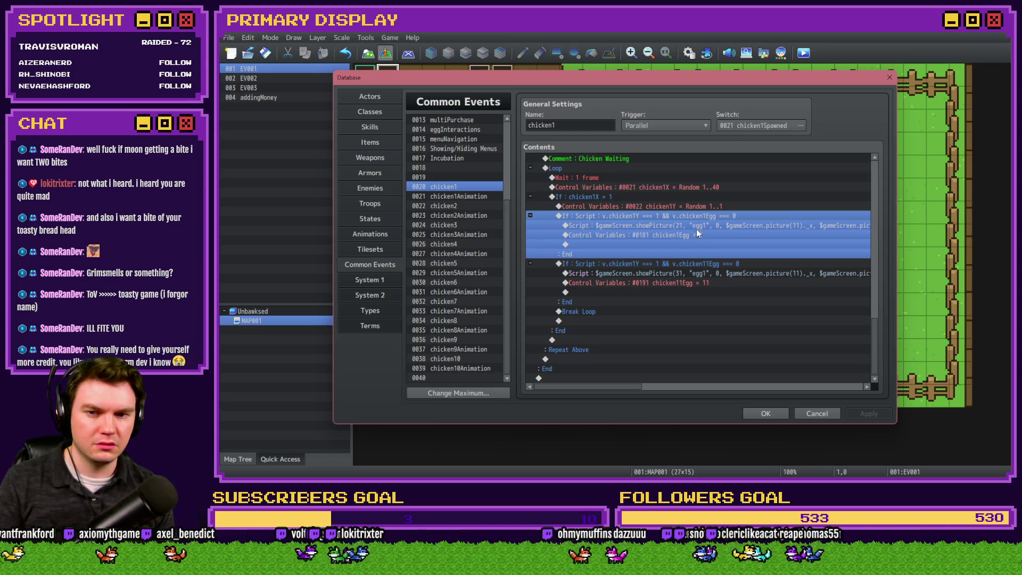
pyautogui.click(668, 263)
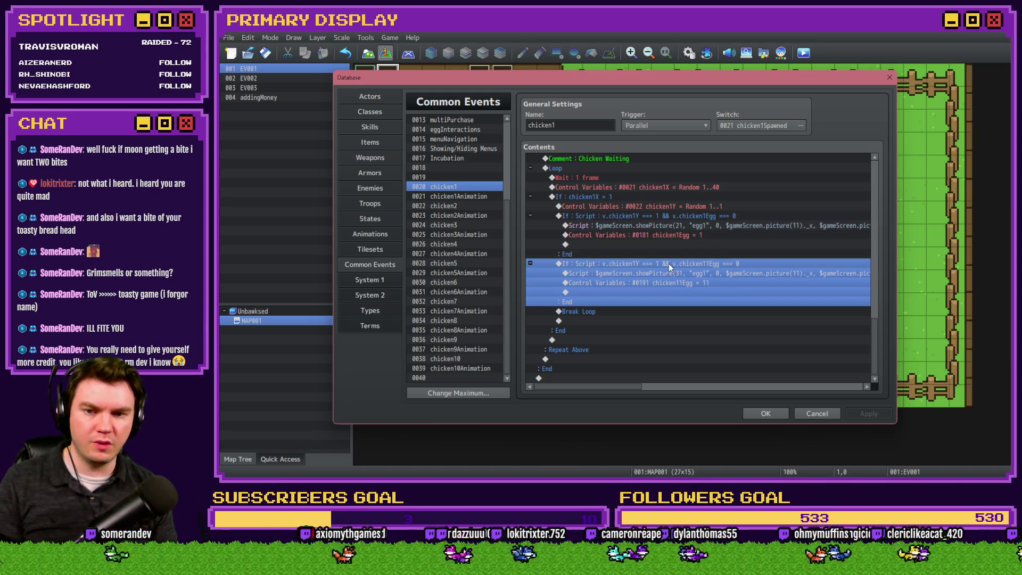
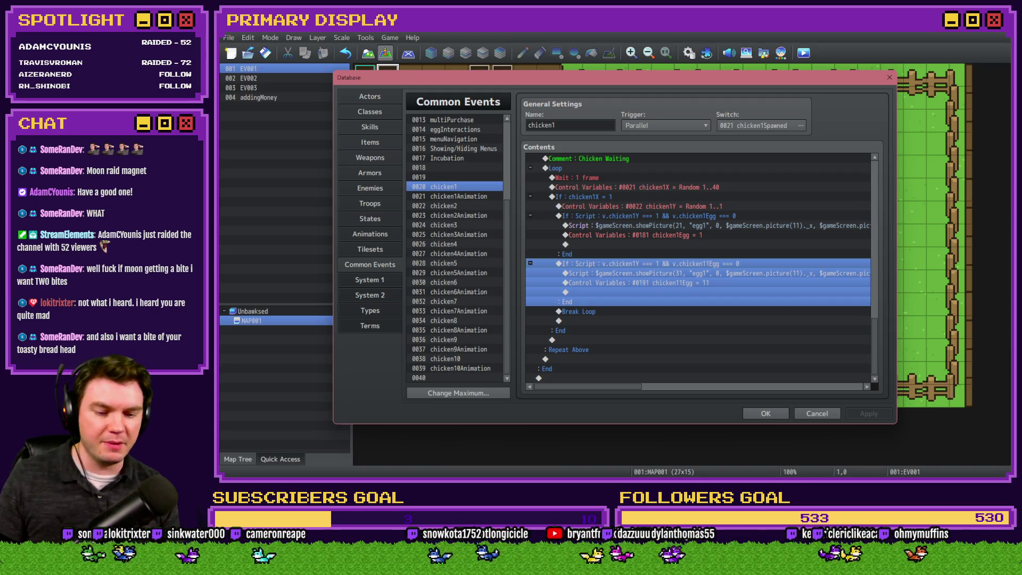
# - Switch from RPG Maker to the browser's Bad Ideas Game Jam 2026 itch.io page
pyautogui.hotkey('alt', 'Tab')
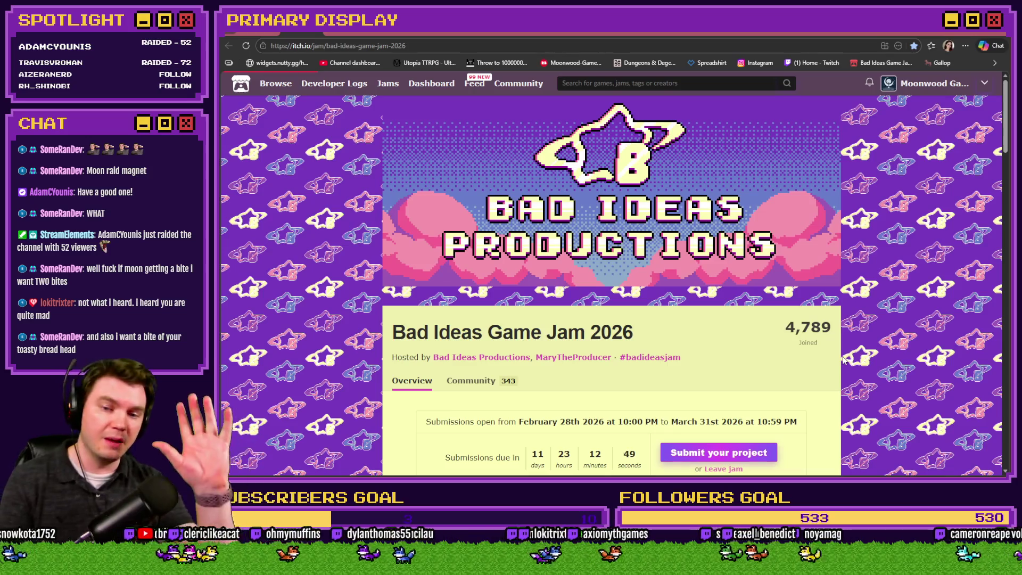
# - Read the jam's Outside the Box theme, then return to RPG Maker and close the Database
pyautogui.scroll(-10, 856, 354)
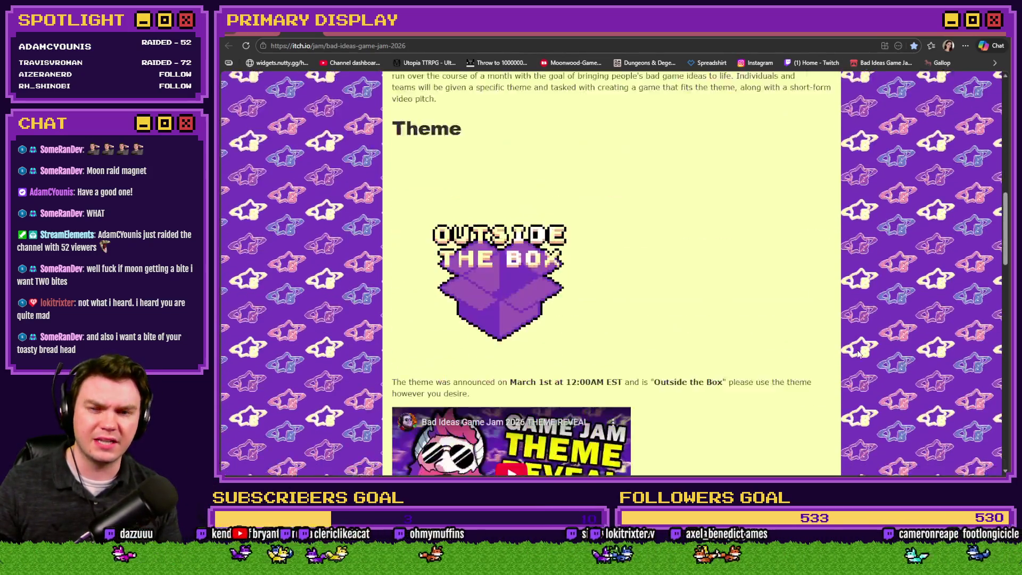
pyautogui.scroll(1, 858, 354)
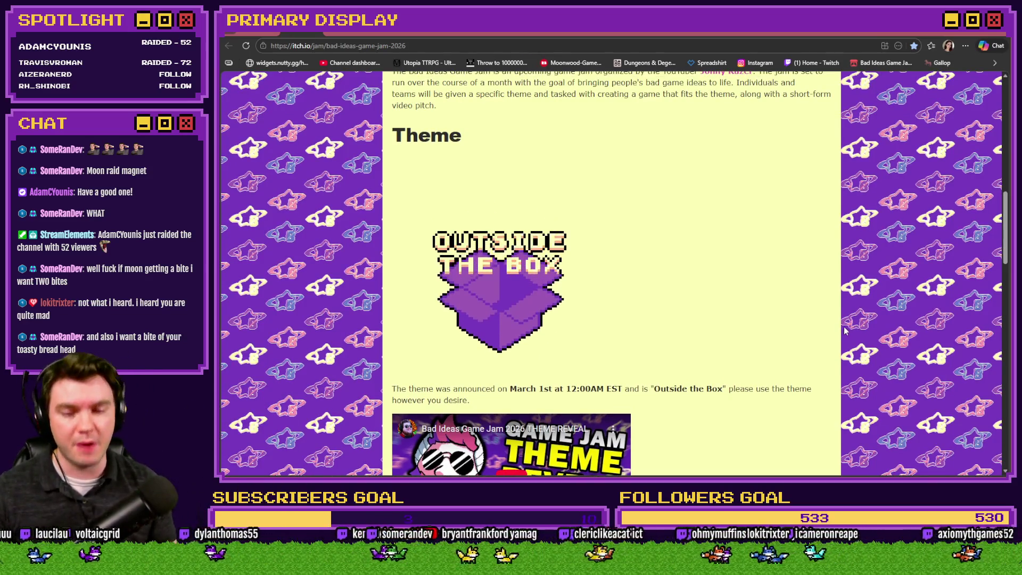
pyautogui.hotkey('alt', 'Tab')
pyautogui.click(818, 413)
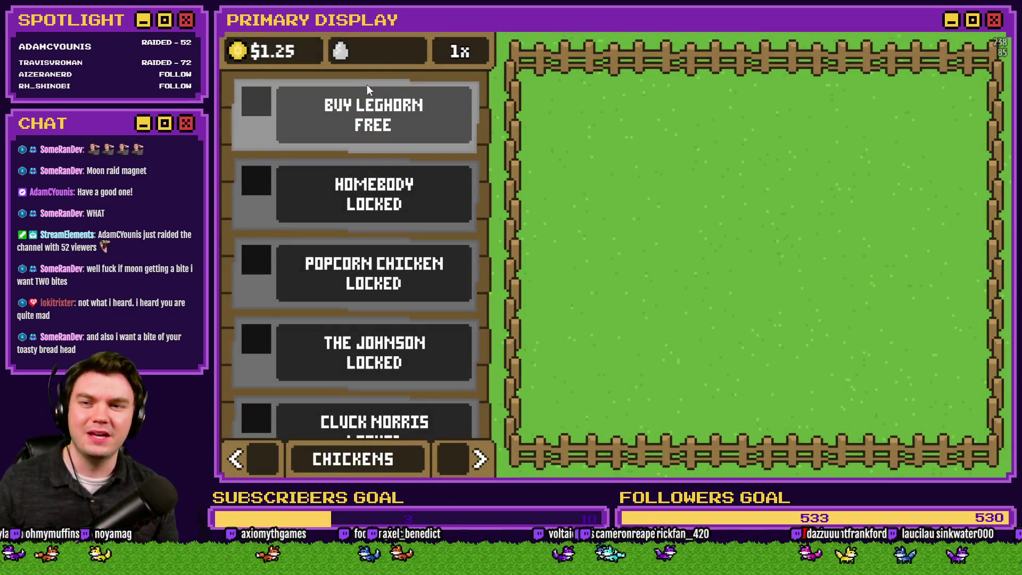
# - Claim the free Leghorn, boost money to $2.30M with the coin counter, and release the Homebody
pyautogui.click(392, 113)
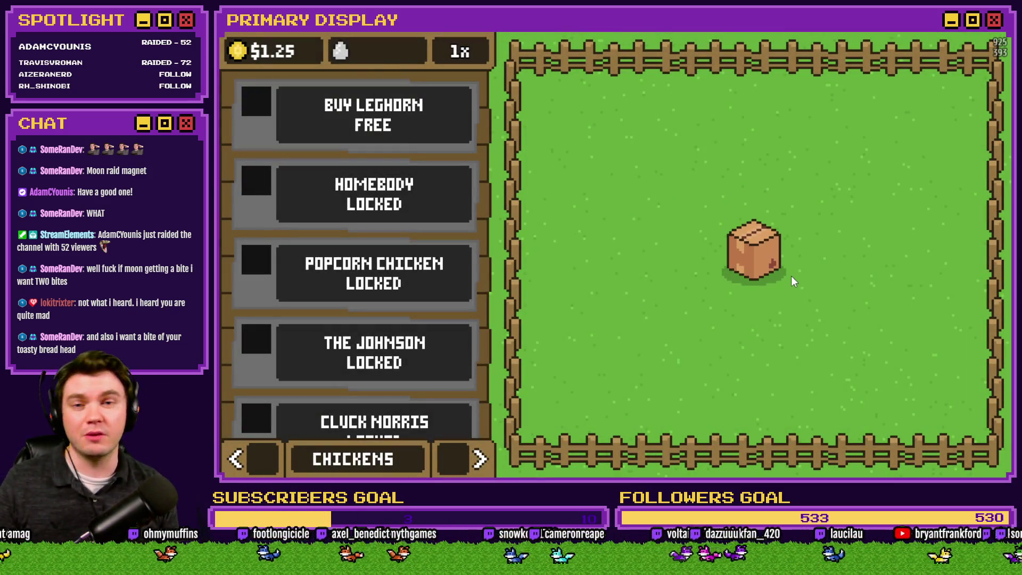
pyautogui.click(761, 257)
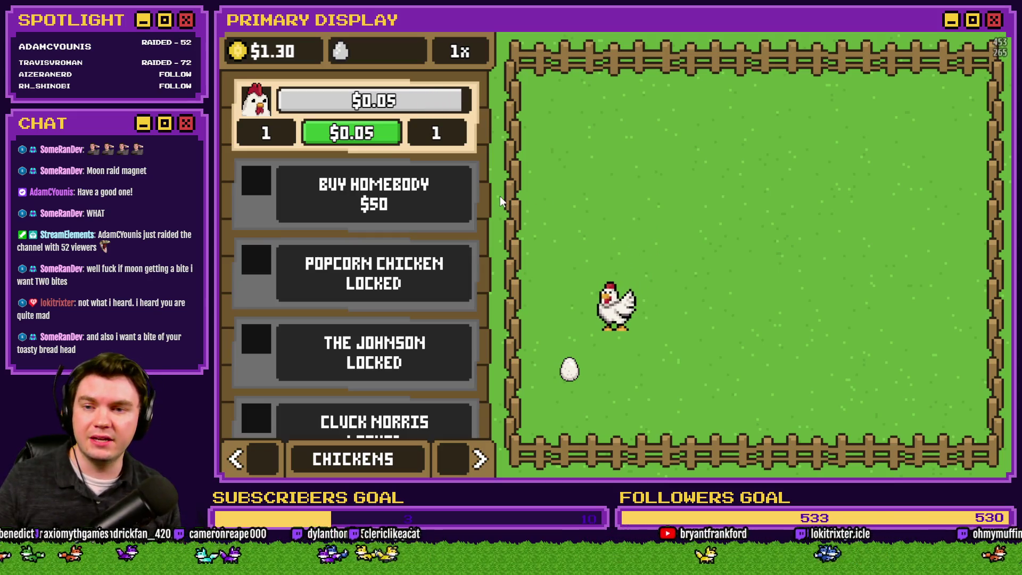
pyautogui.click(240, 54)
pyautogui.click(240, 53)
pyautogui.click(240, 53)
pyautogui.click(240, 53)
pyautogui.click(239, 53)
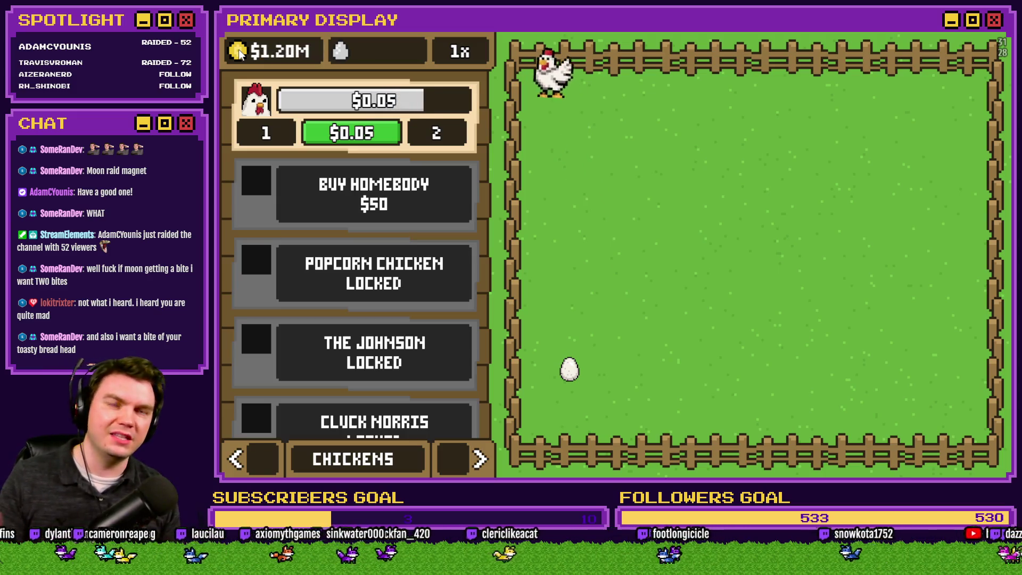
pyautogui.click(240, 54)
pyautogui.click(240, 54)
pyautogui.click(240, 53)
pyautogui.click(240, 53)
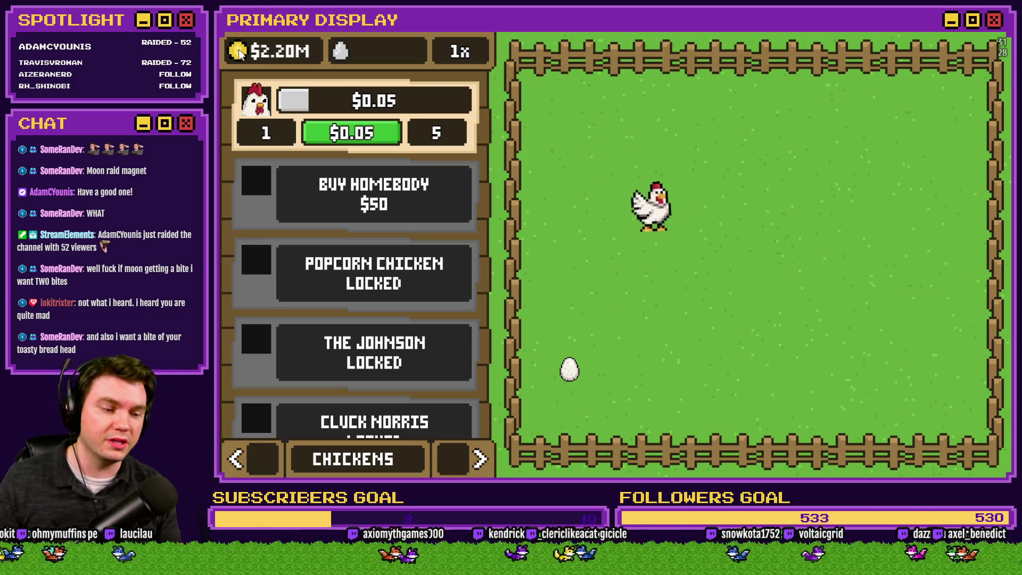
pyautogui.click(239, 54)
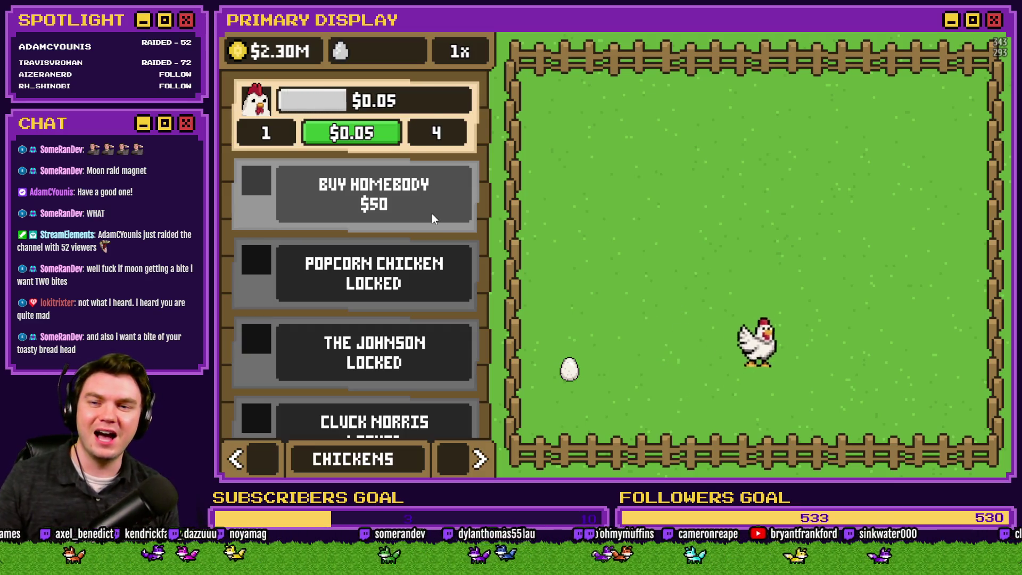
pyautogui.click(746, 268)
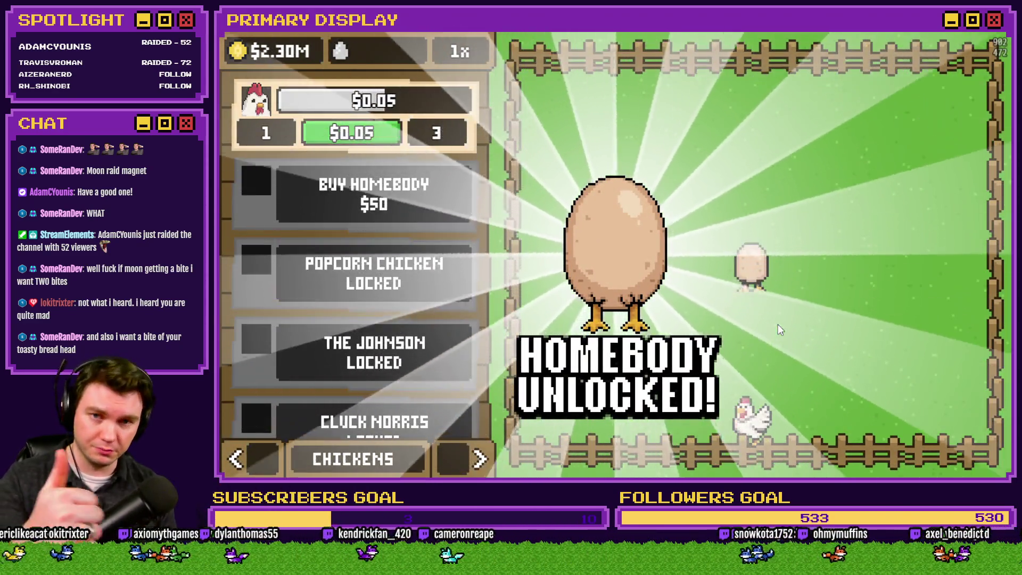
# - Dismiss the Homebody banner and unlock Popcorn Chicken, The Johnson and Cluck Norris
pyautogui.click(778, 324)
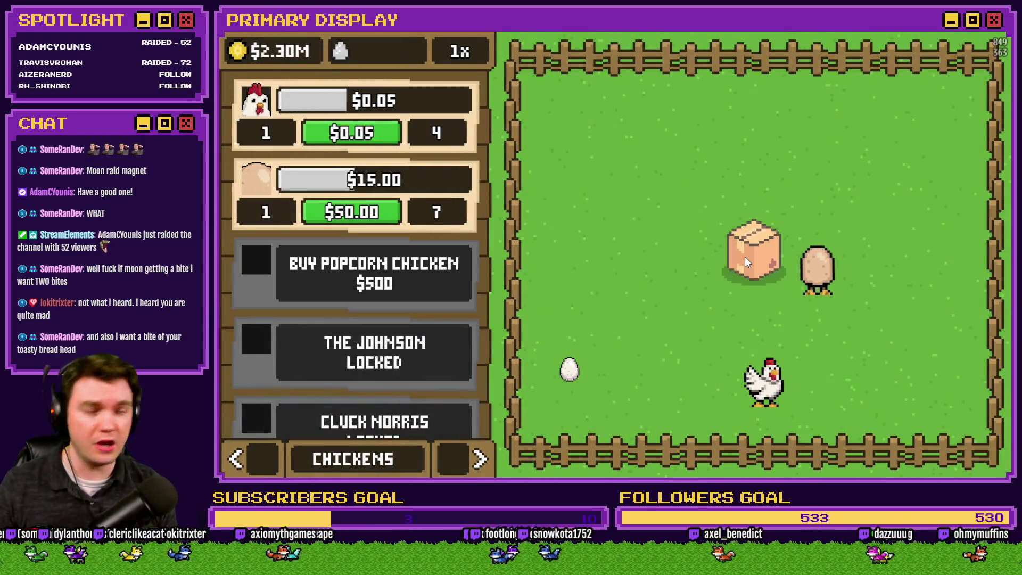
pyautogui.click(745, 257)
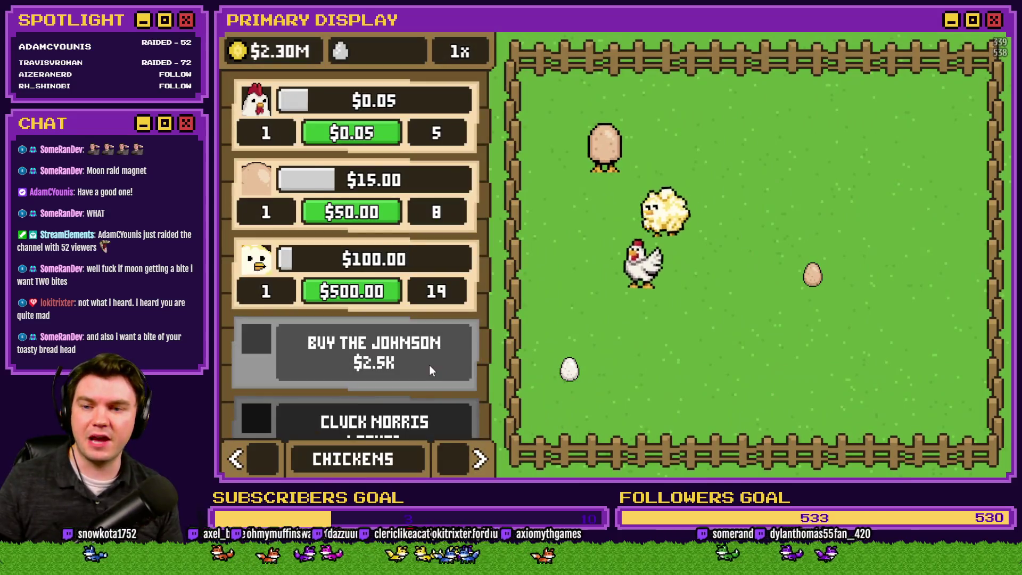
pyautogui.click(429, 365)
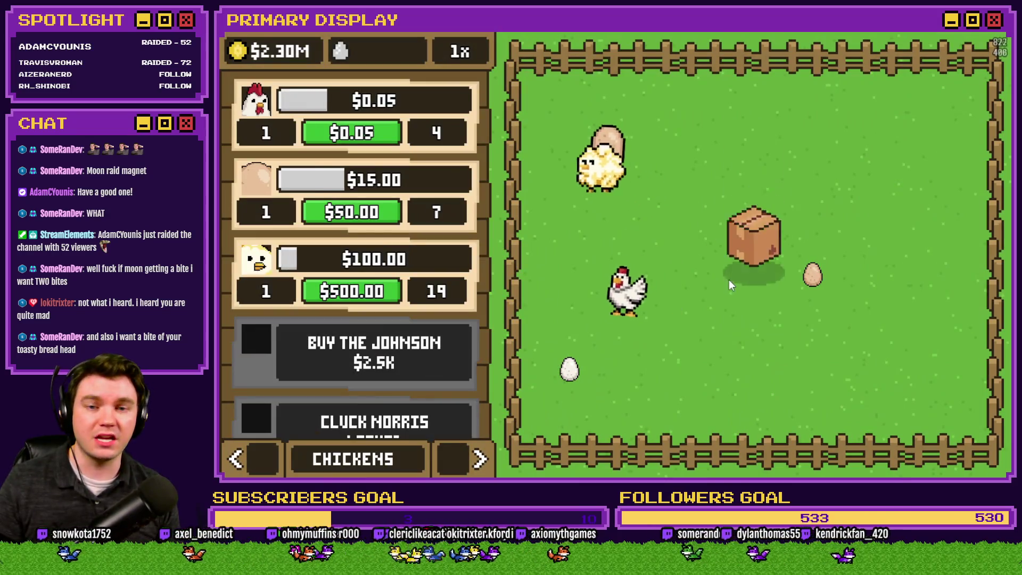
pyautogui.click(751, 262)
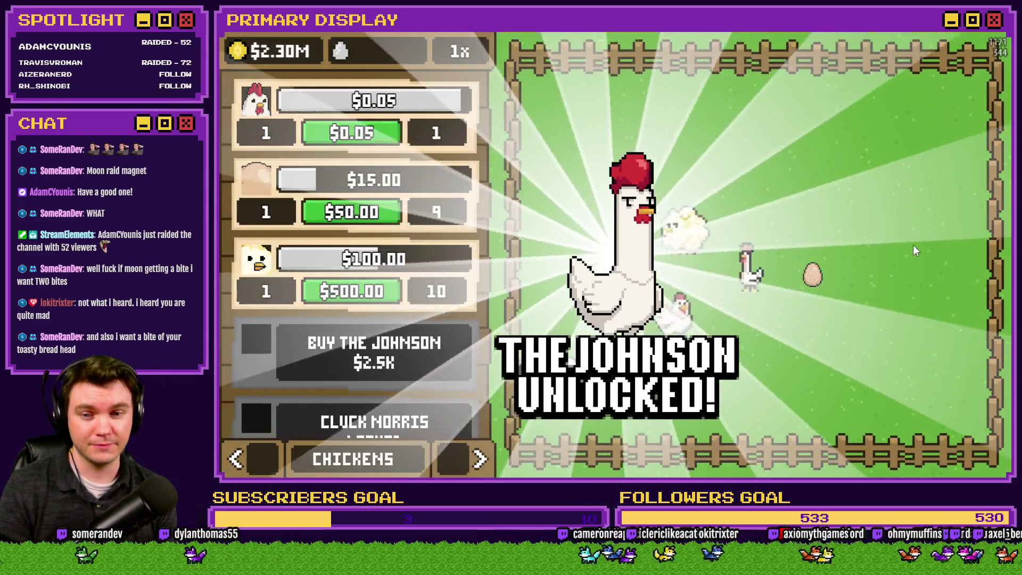
pyautogui.scroll(-3, 469, 231)
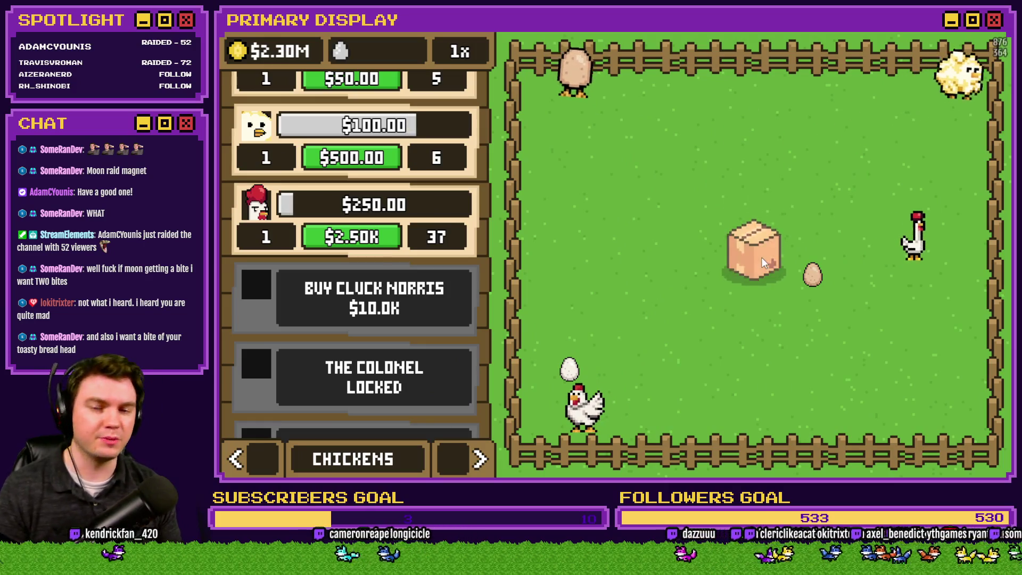
pyautogui.click(762, 257)
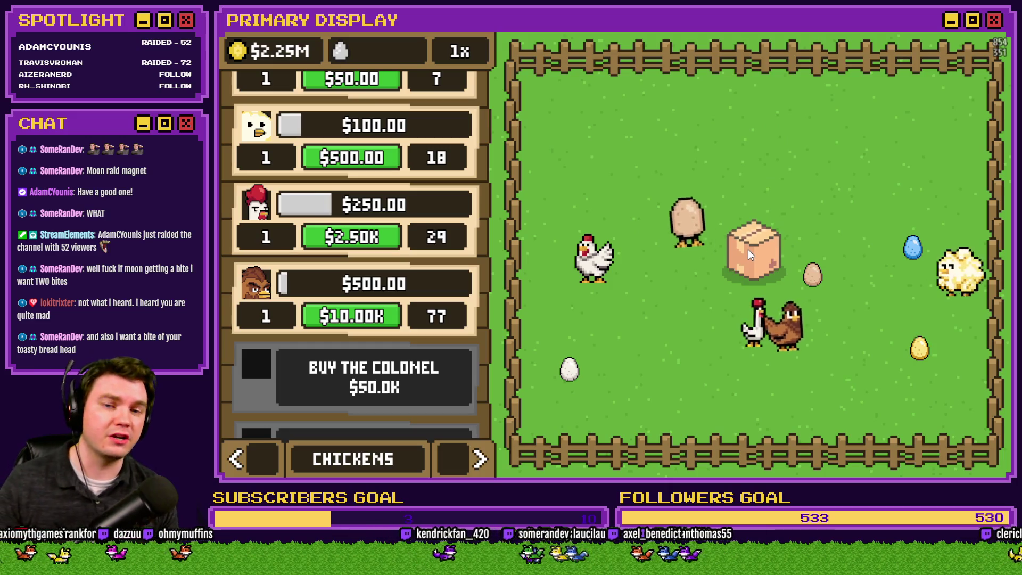
# - Unlock The Colonel and Rubber Chicken, then buy Poultrygeist, triggering the '_x' TypeError
pyautogui.click(749, 249)
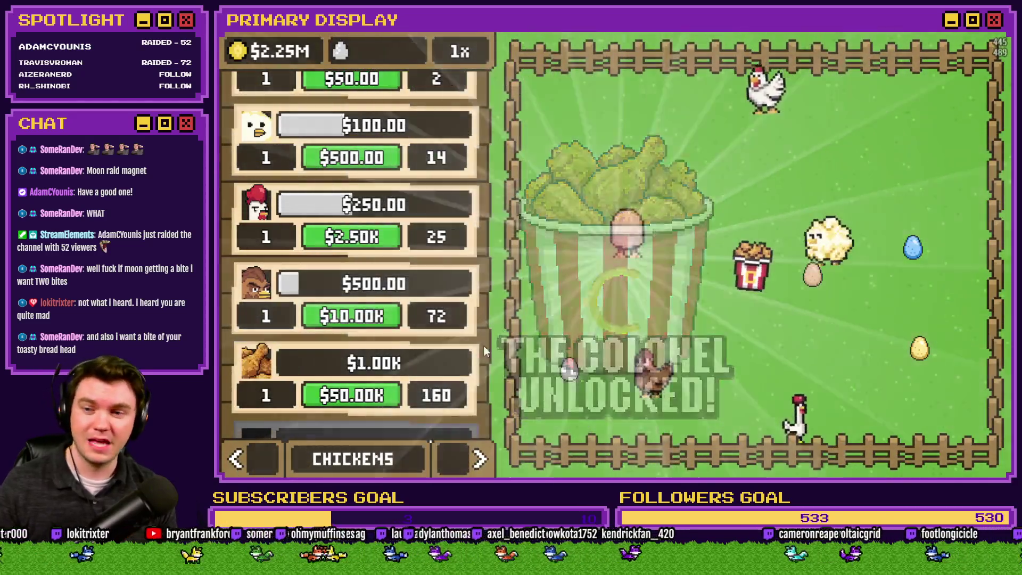
pyautogui.scroll(-3, 453, 266)
pyautogui.click(418, 284)
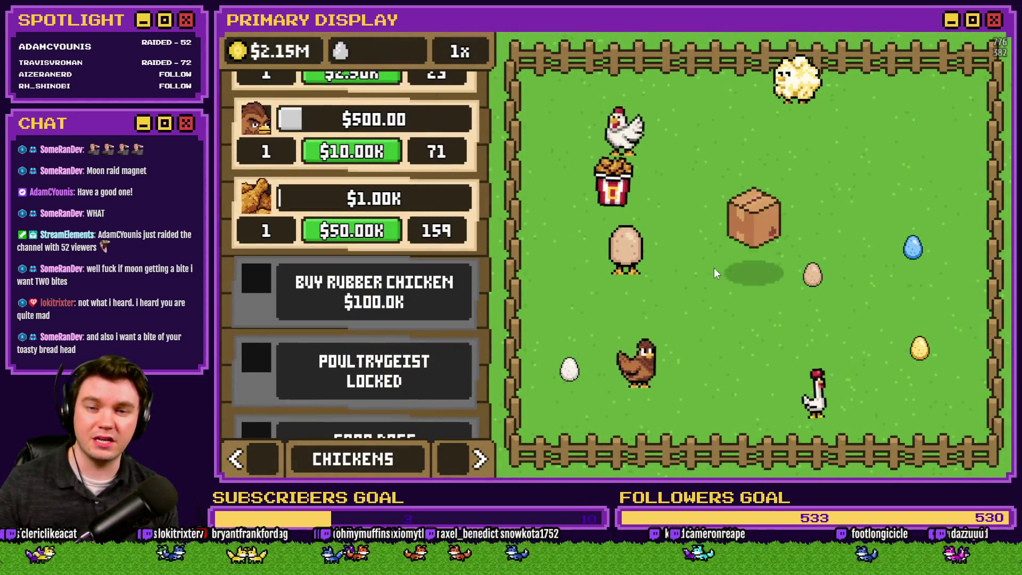
pyautogui.click(756, 266)
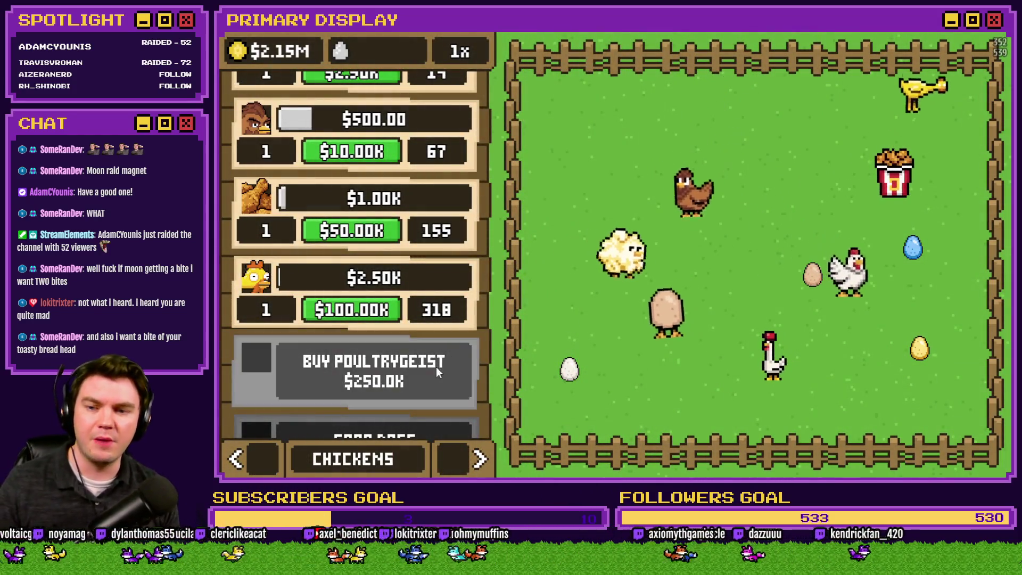
pyautogui.click(436, 366)
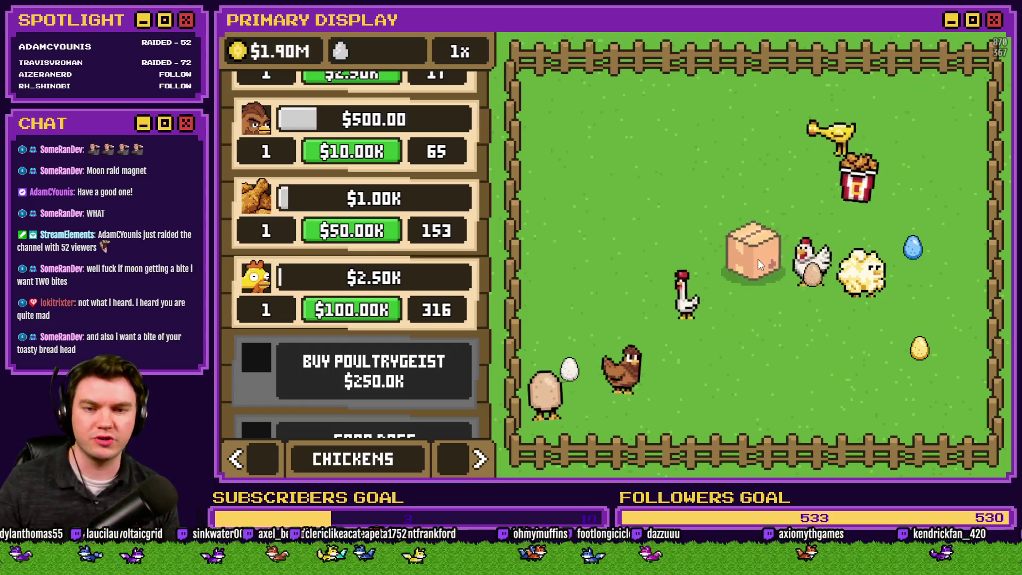
pyautogui.click(758, 260)
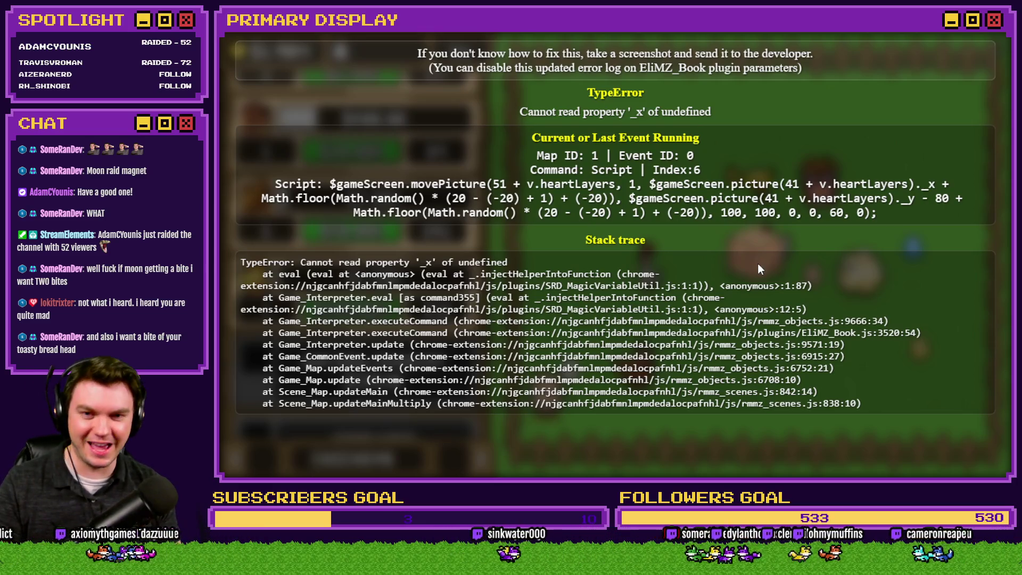
# - Close the crashed playtest and reopen the Database on the chicken1 common event
pyautogui.press('F5')
pyautogui.hotkey('alt', 'F4')
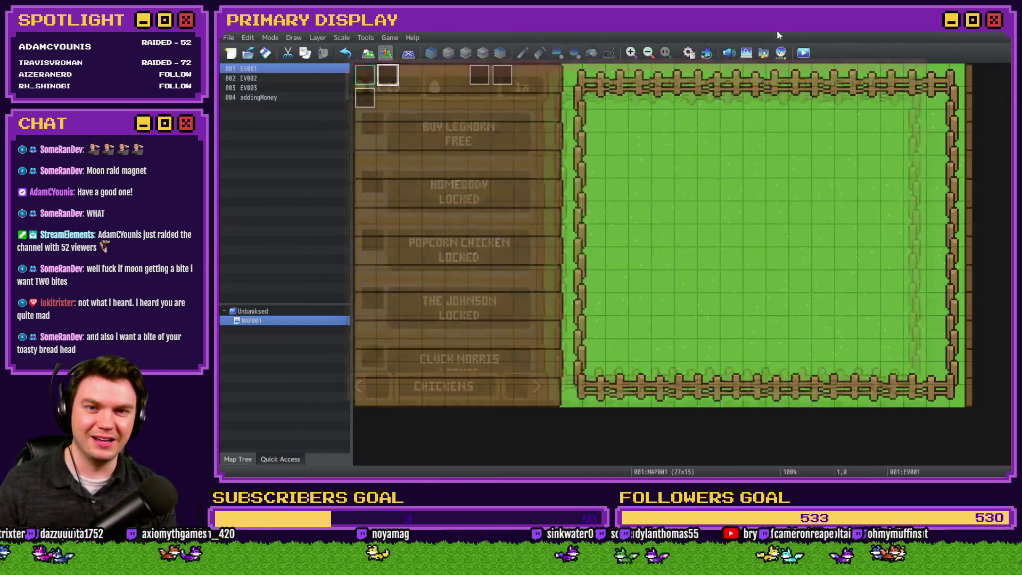
pyautogui.click(690, 54)
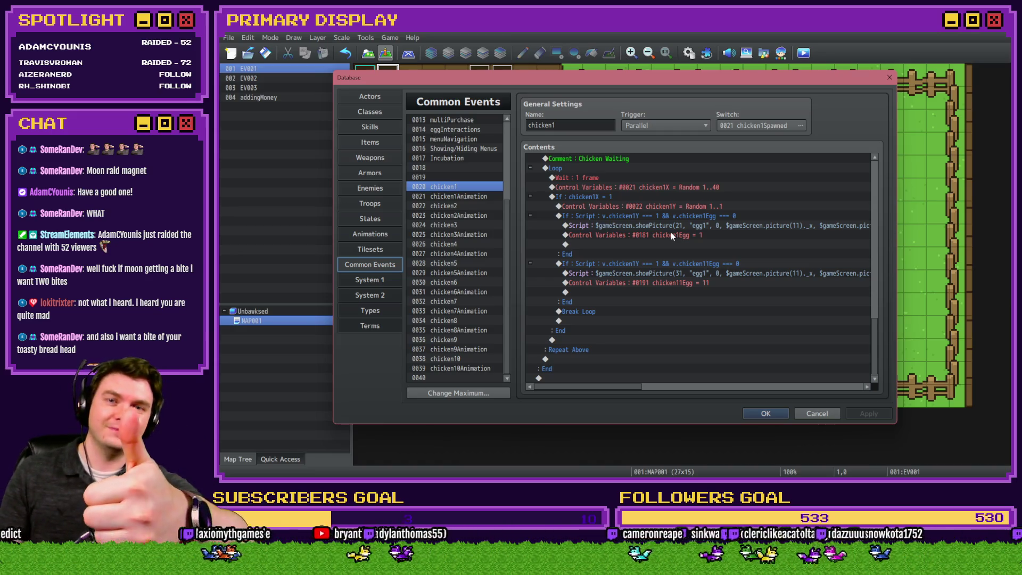
# - Select the 0010 chicken Lovin' common event in the Common Events list
pyautogui.scroll(2, 452, 246)
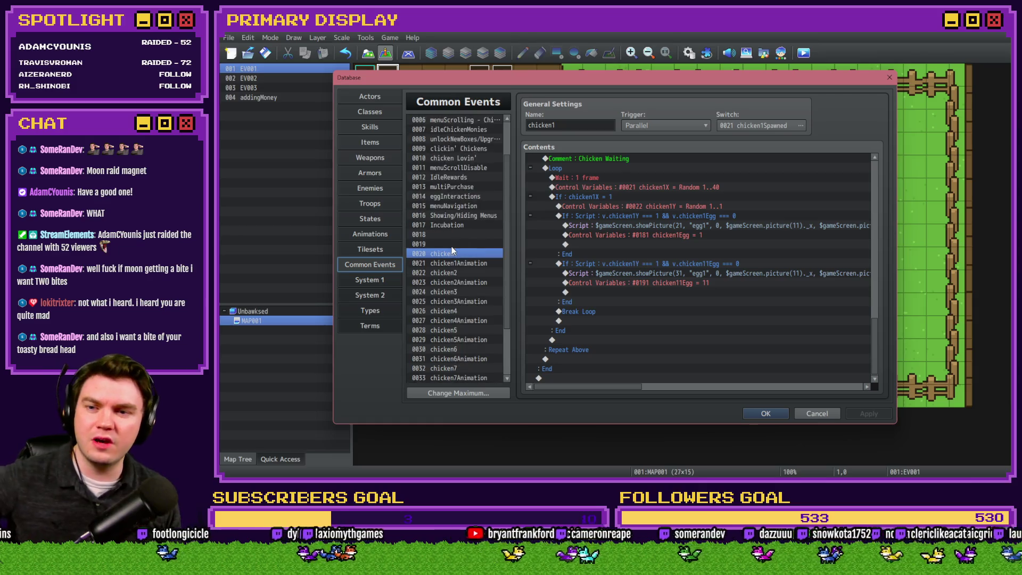
pyautogui.click(463, 158)
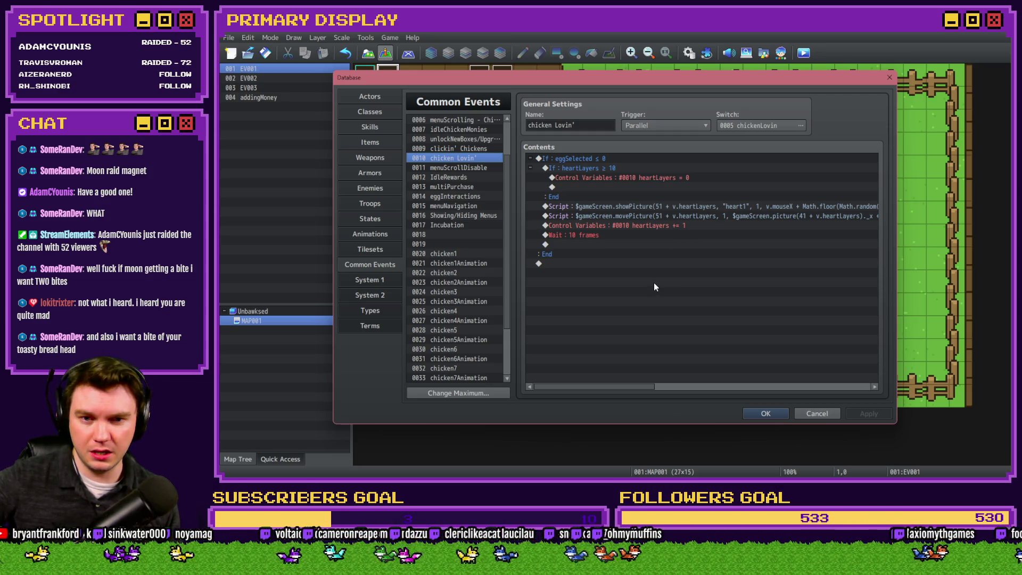
# - Inspect the showPicture heart script and change picture(41 to picture(51 in the movePicture script
pyautogui.doubleClick(686, 207)
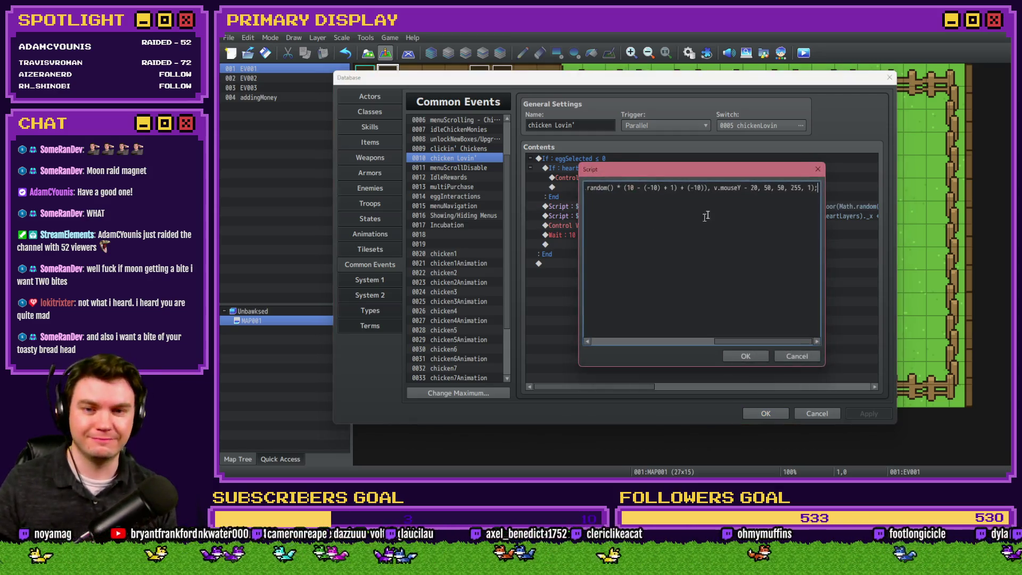
pyautogui.moveTo(714, 192); pyautogui.dragTo(570, 186)
pyautogui.press('Escape')
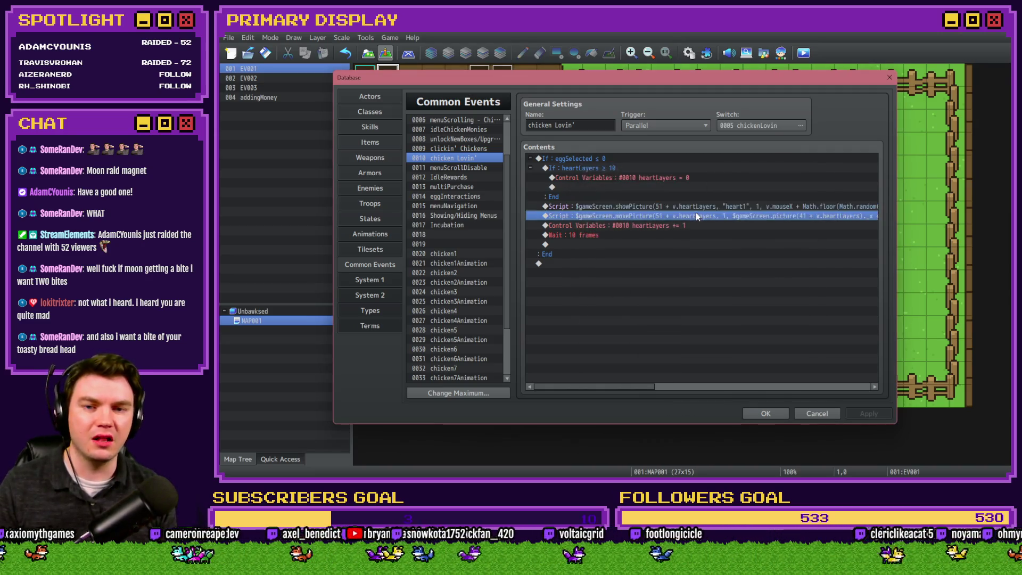
pyautogui.doubleClick(696, 212)
pyautogui.hotkey('ctrl', 'a')
pyautogui.click(683, 191)
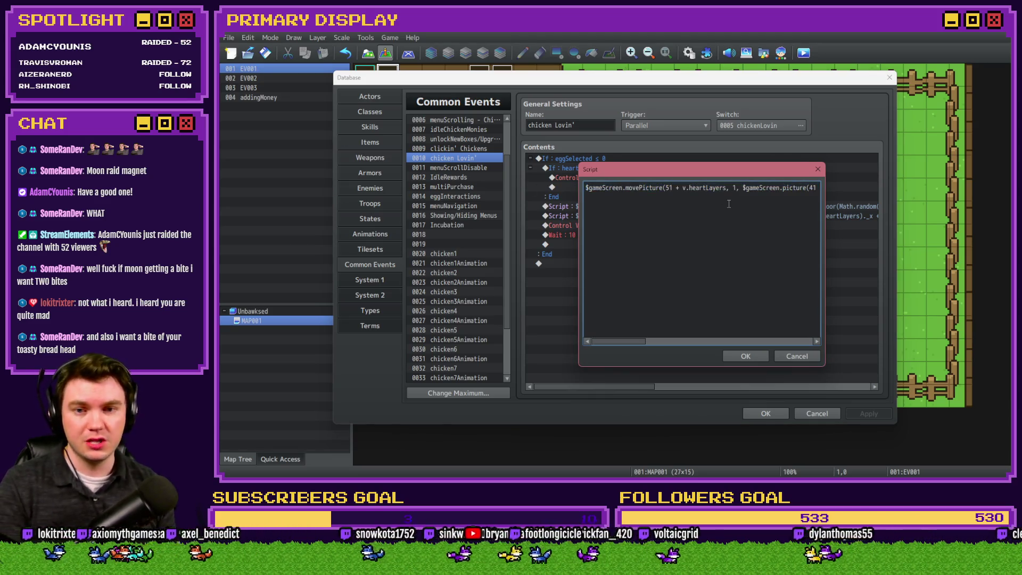
pyautogui.press('Right')
pyautogui.press('Right')
pyautogui.press('Right')
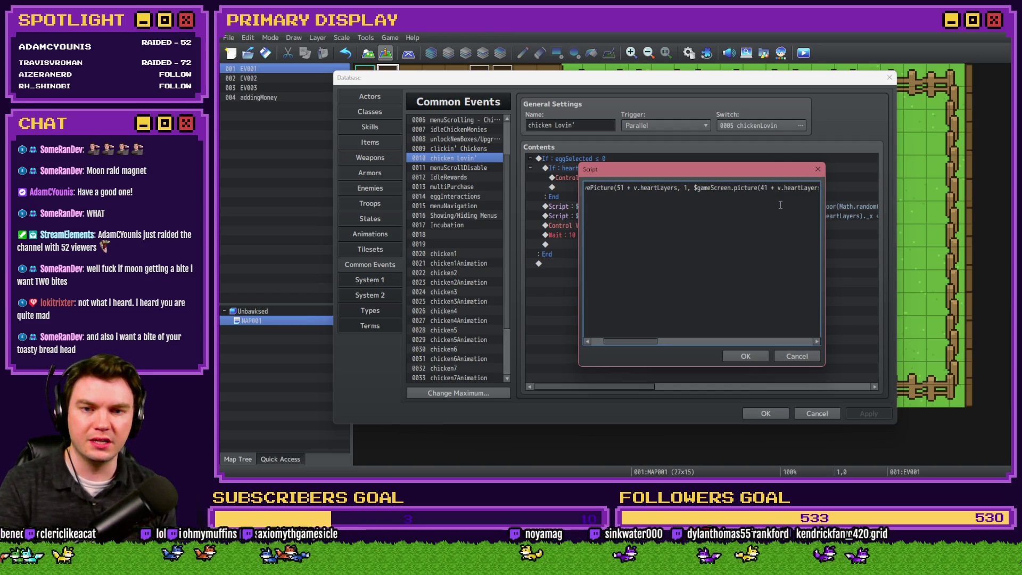
pyautogui.click(758, 190)
pyautogui.press('BackSpace')
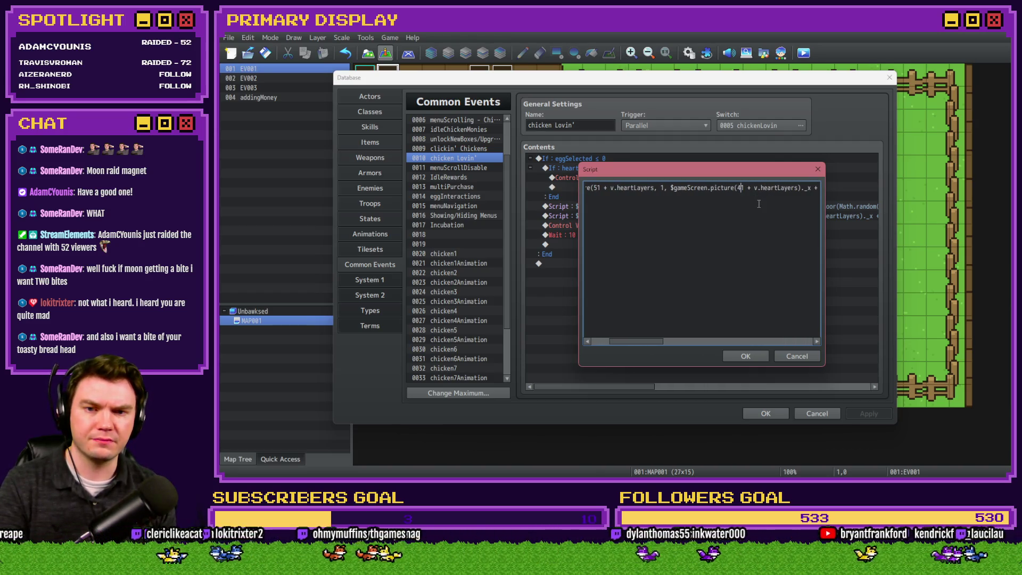
pyautogui.write('5')
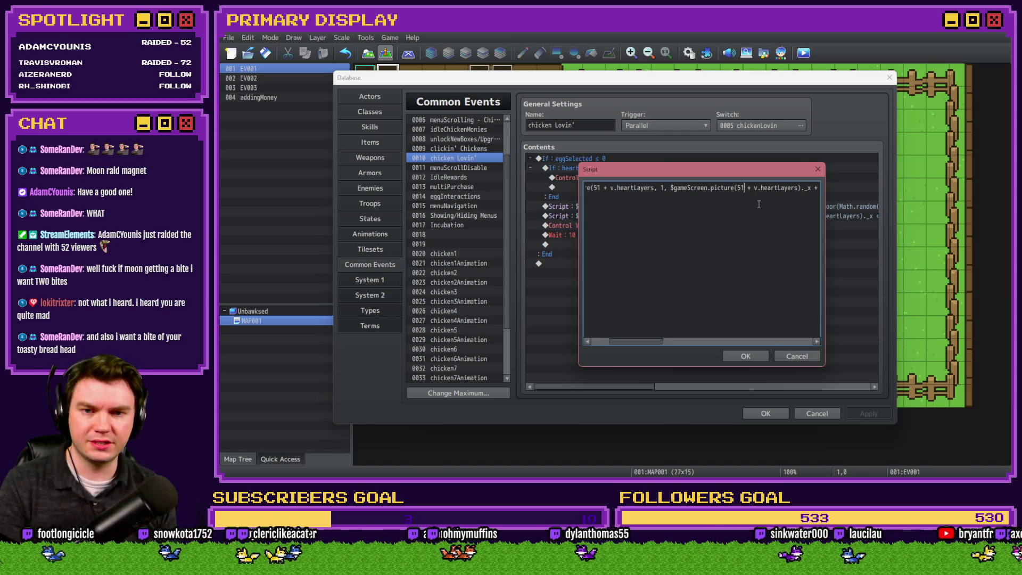
# - Review the rest of the heartLayers movement script, confirm it, and close the Database
pyautogui.press('Right')
pyautogui.press('Right')
pyautogui.press('Right')
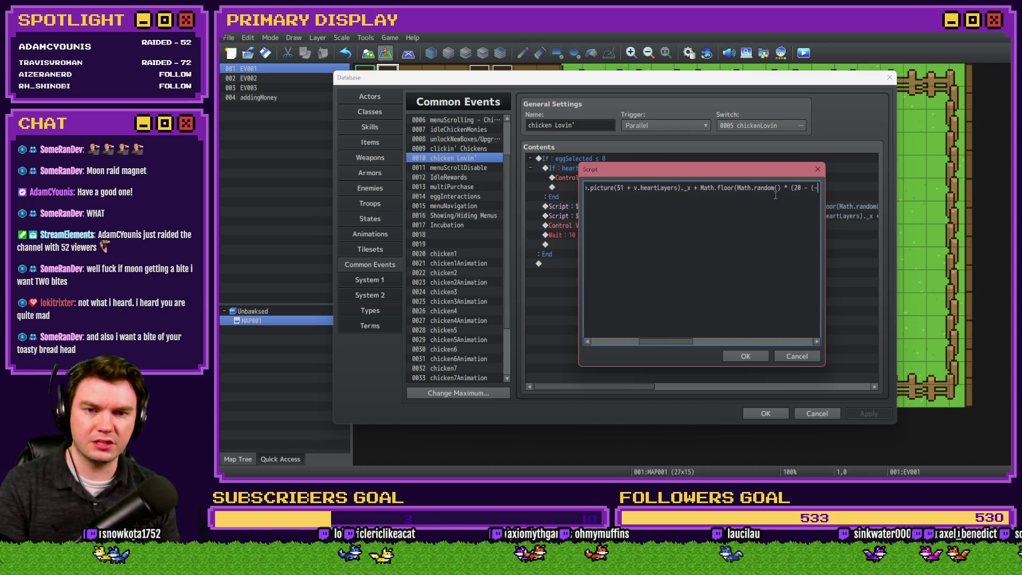
pyautogui.press('Right')
pyautogui.press('Right')
pyautogui.press('Right')
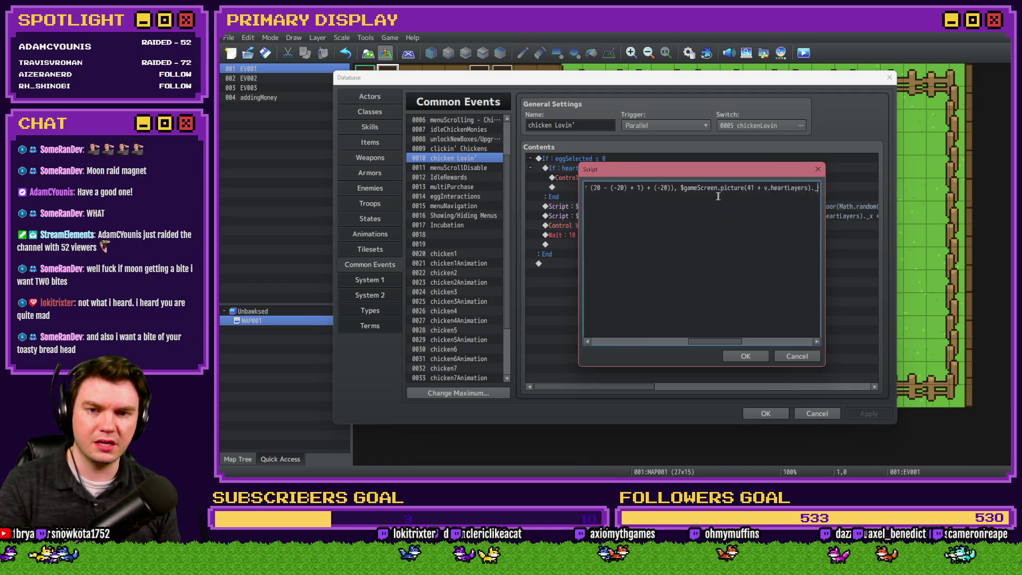
pyautogui.press('Left')
pyautogui.press('Left')
pyautogui.press('Left')
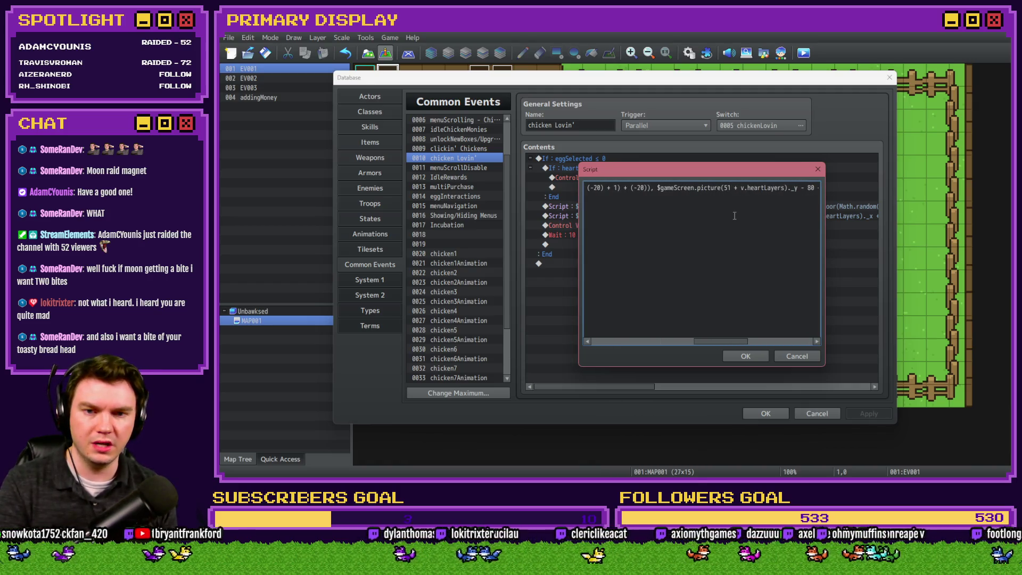
pyautogui.press('Right')
pyautogui.press('Right')
pyautogui.press('Right')
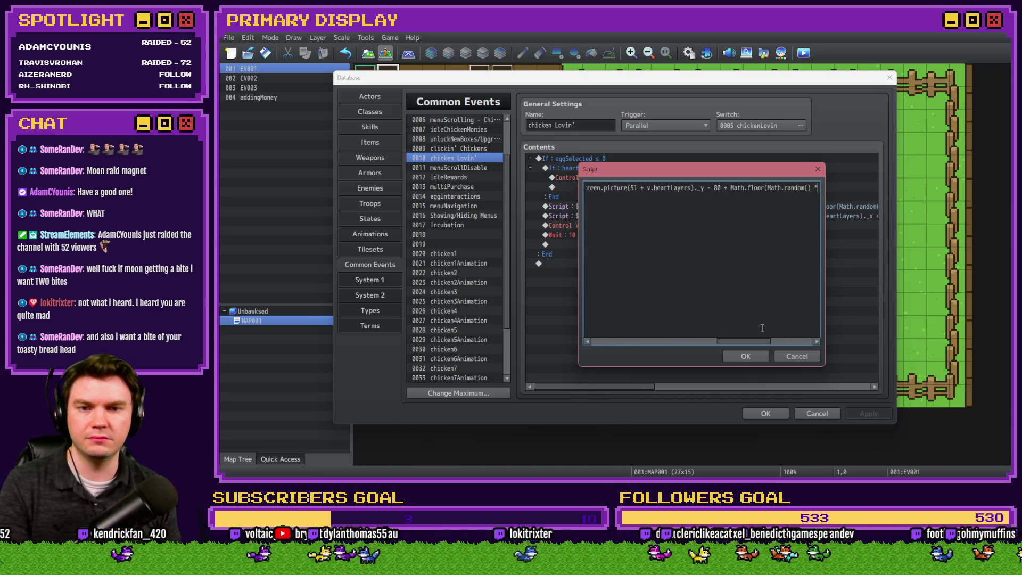
pyautogui.press('Right')
pyautogui.press('Right')
pyautogui.press('Right')
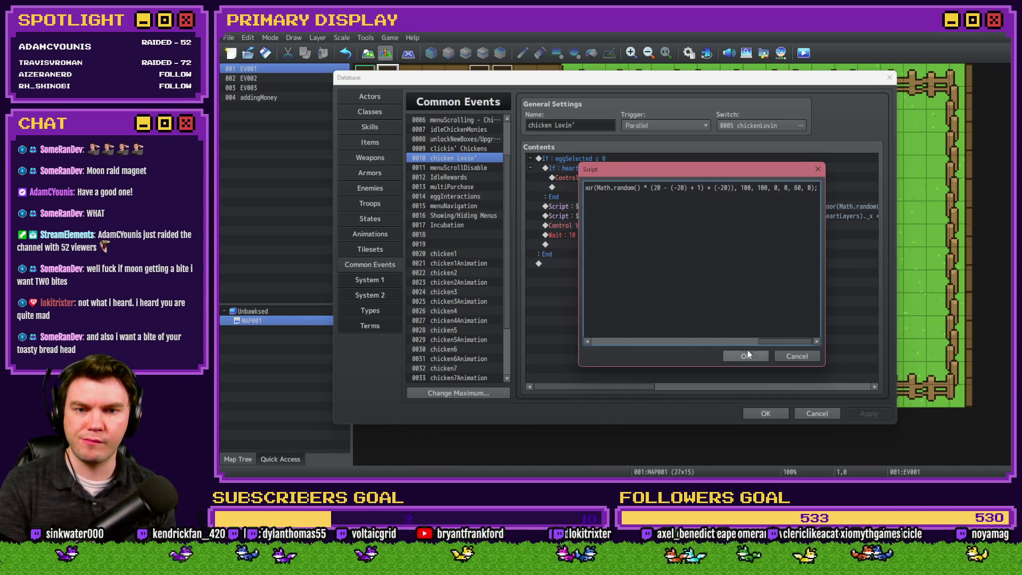
pyautogui.click(747, 352)
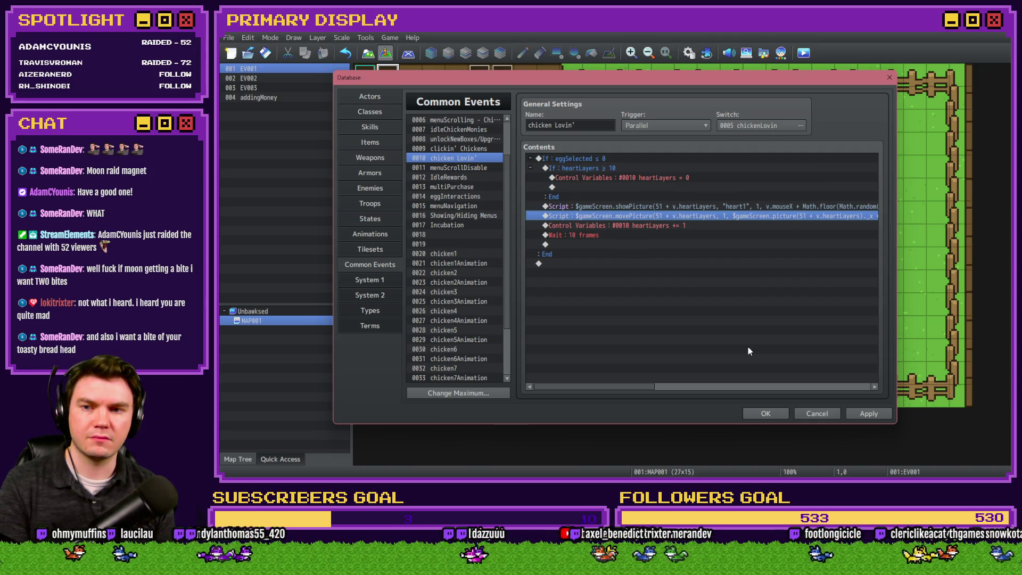
pyautogui.click(766, 413)
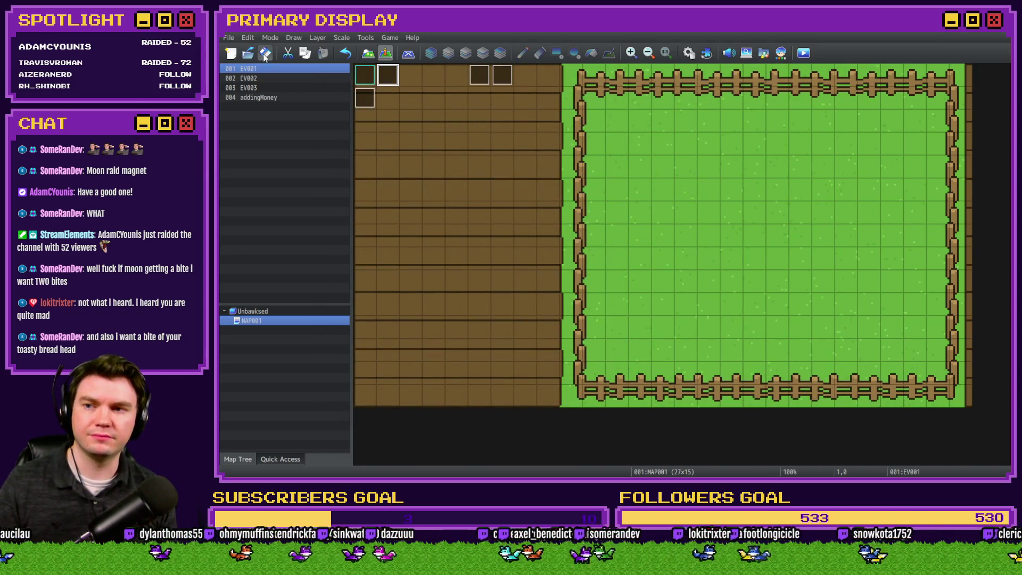
# - Playtest, click the popcorn and white chickens to raise hearts, view Nests, then reopen the Database
pyautogui.click(803, 53)
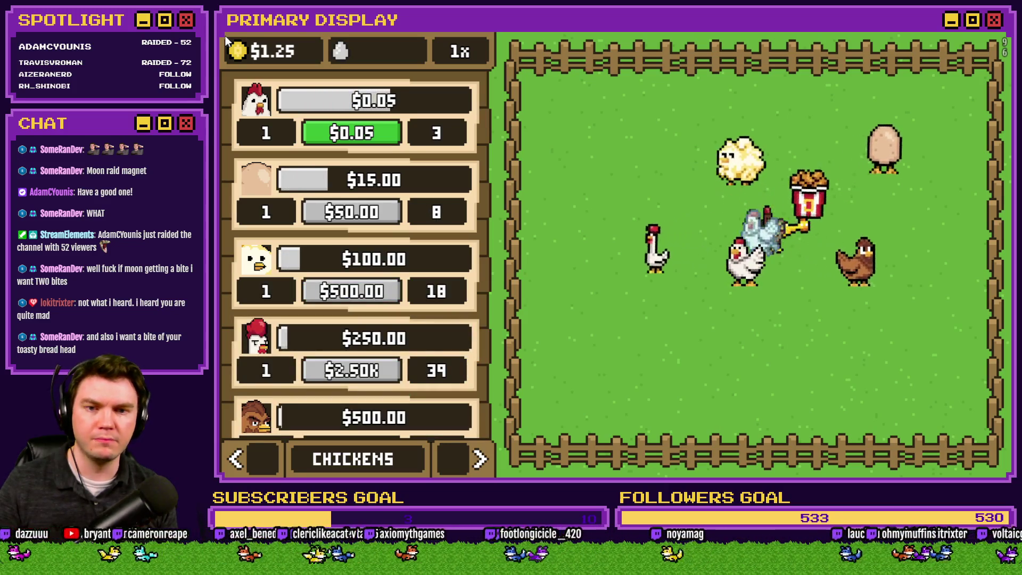
pyautogui.click(737, 160)
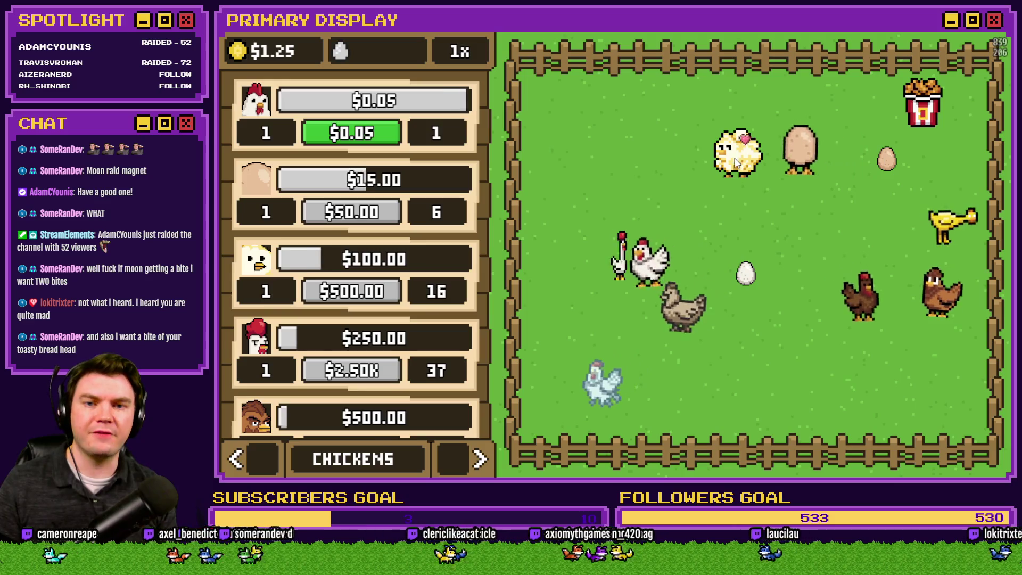
pyautogui.click(736, 155)
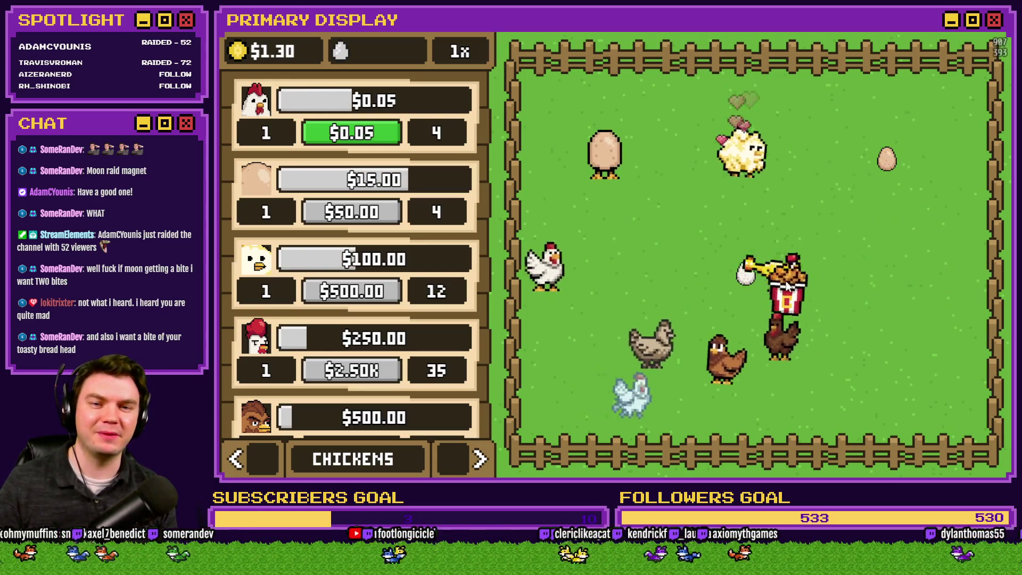
pyautogui.click(812, 303)
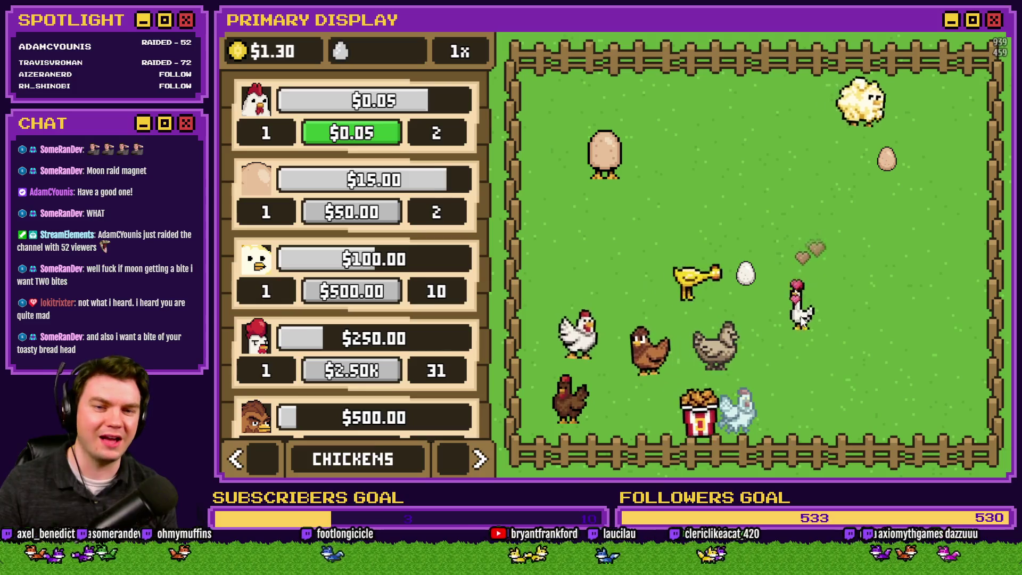
pyautogui.scroll(-10, 465, 291)
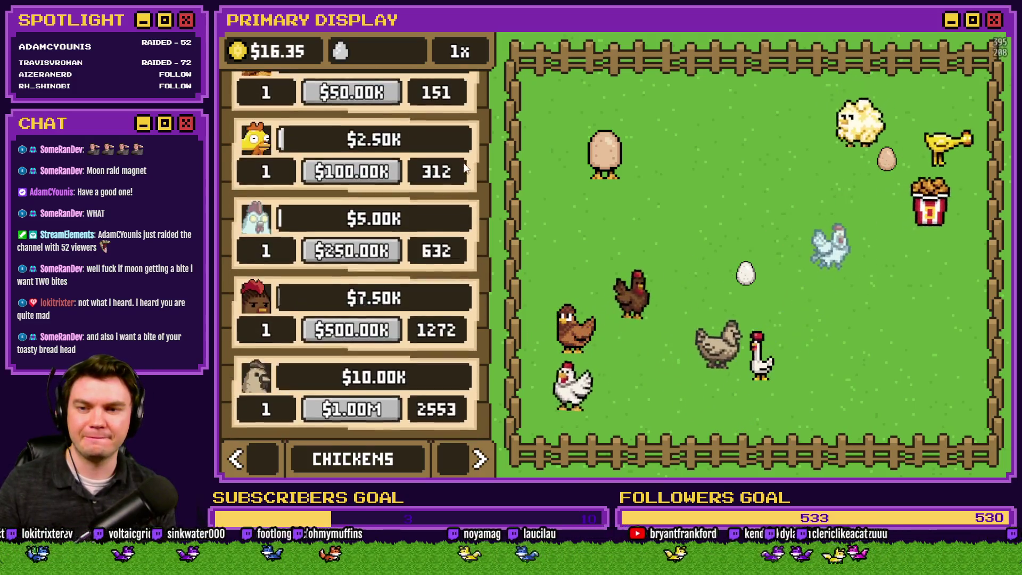
pyautogui.scroll(10, 465, 168)
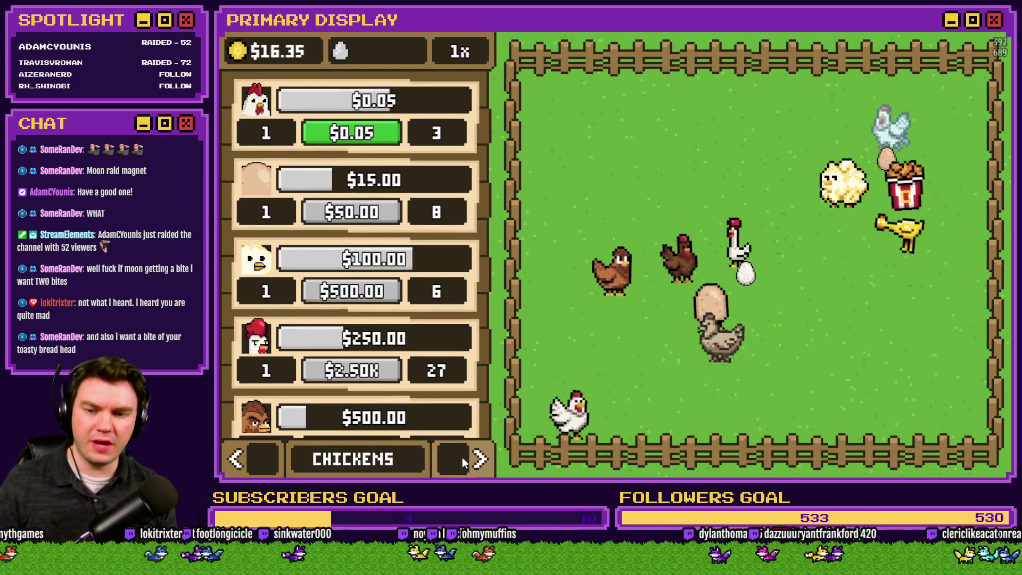
pyautogui.click(463, 460)
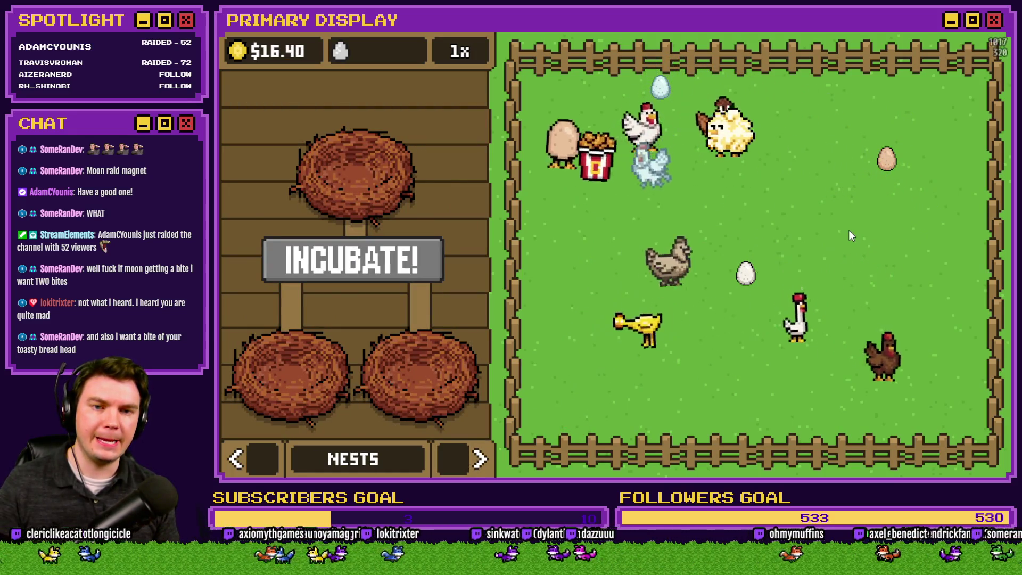
pyautogui.click(988, 44)
pyautogui.click(689, 53)
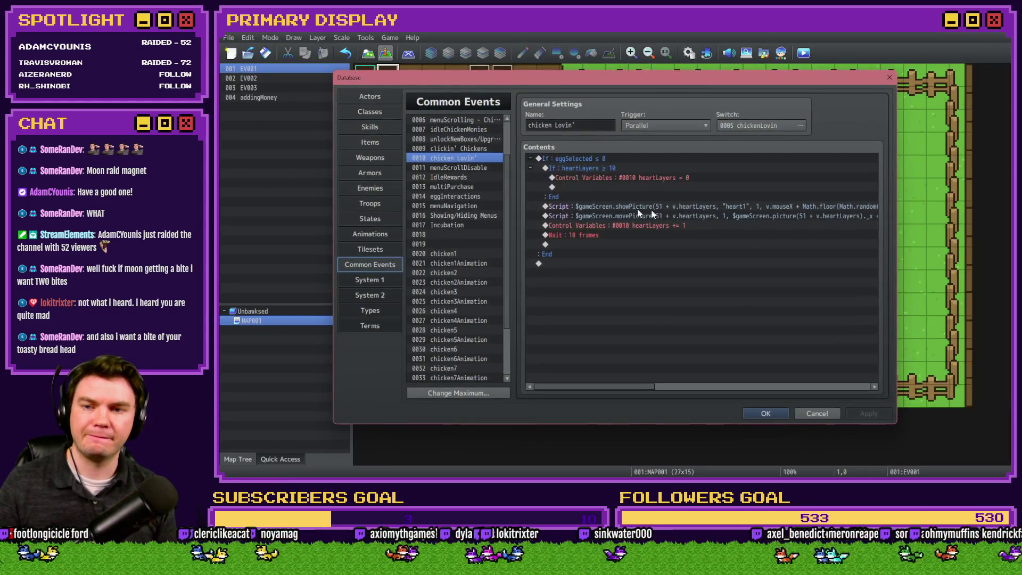
# - Select the 0020 chicken1 common event to show its egg-spawning loop
pyautogui.click(473, 252)
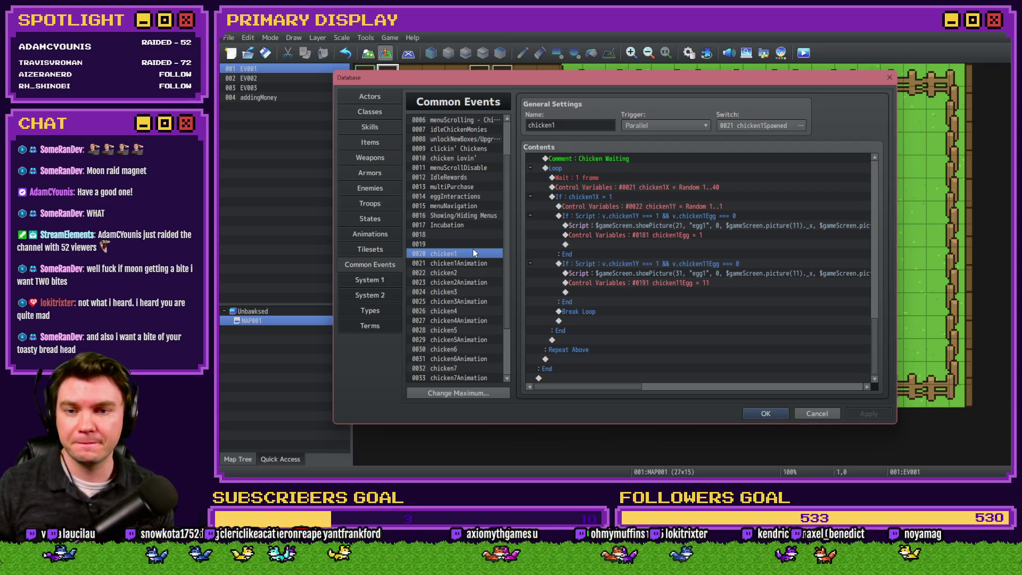
pyautogui.hotkey('alt', 'Tab')
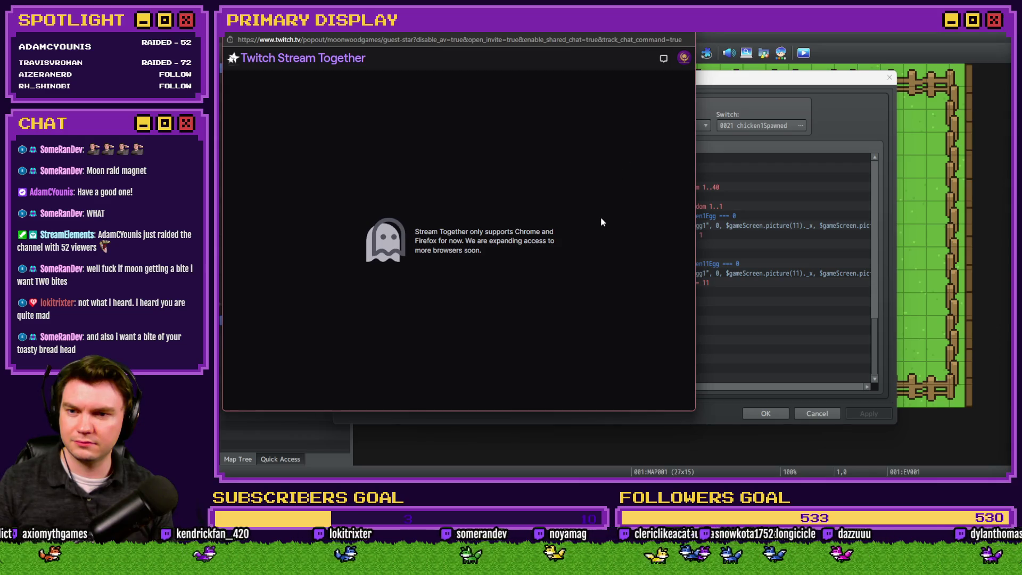
# - Close the Twitch Stream Together unsupported-browser popup
pyautogui.click(684, 34)
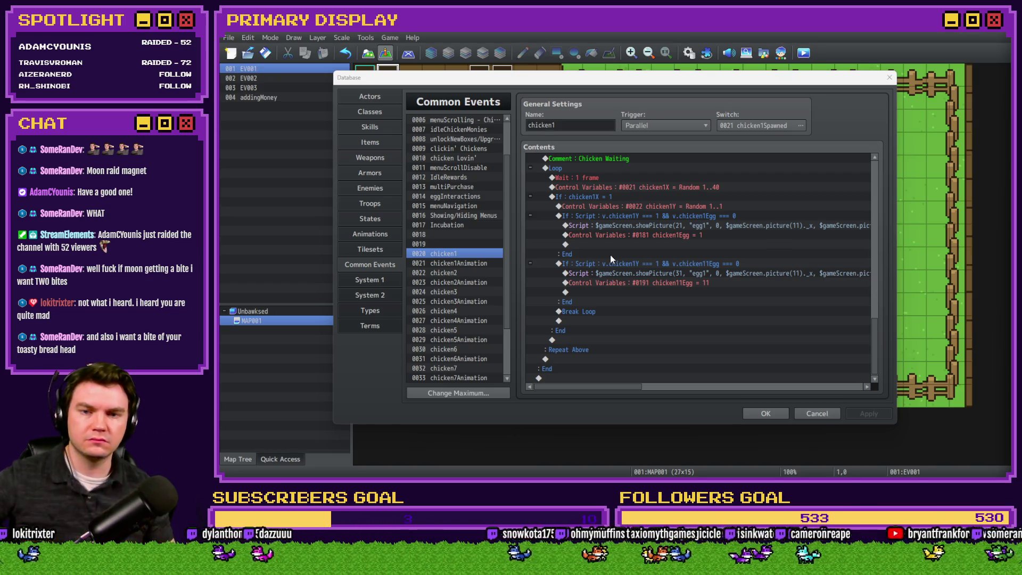
# - Review the chicken1Egg If block, including its condition, egg script line and variable line
pyautogui.click(708, 215)
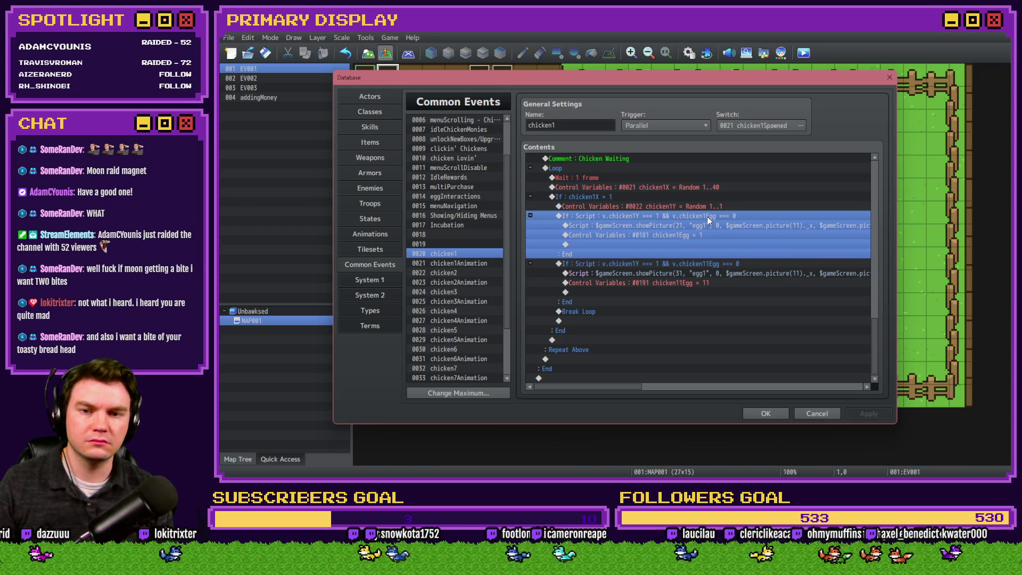
pyautogui.doubleClick(708, 218)
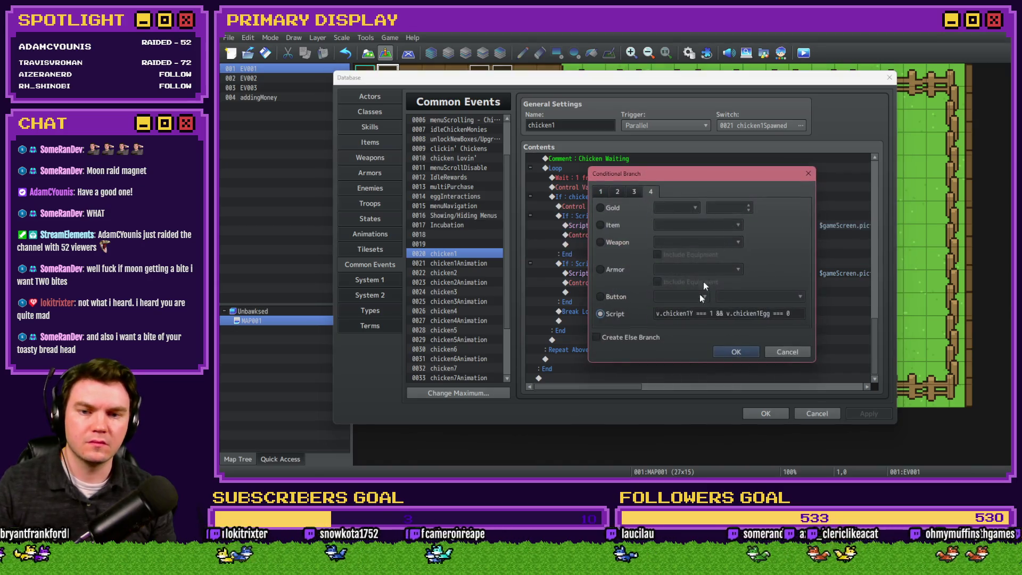
pyautogui.click(787, 352)
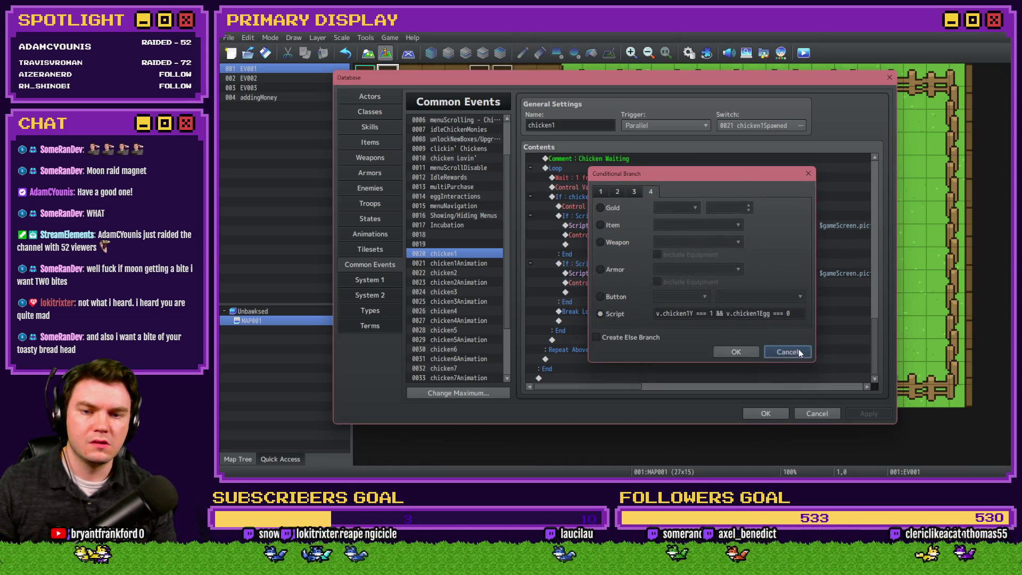
pyautogui.click(690, 226)
pyautogui.click(691, 235)
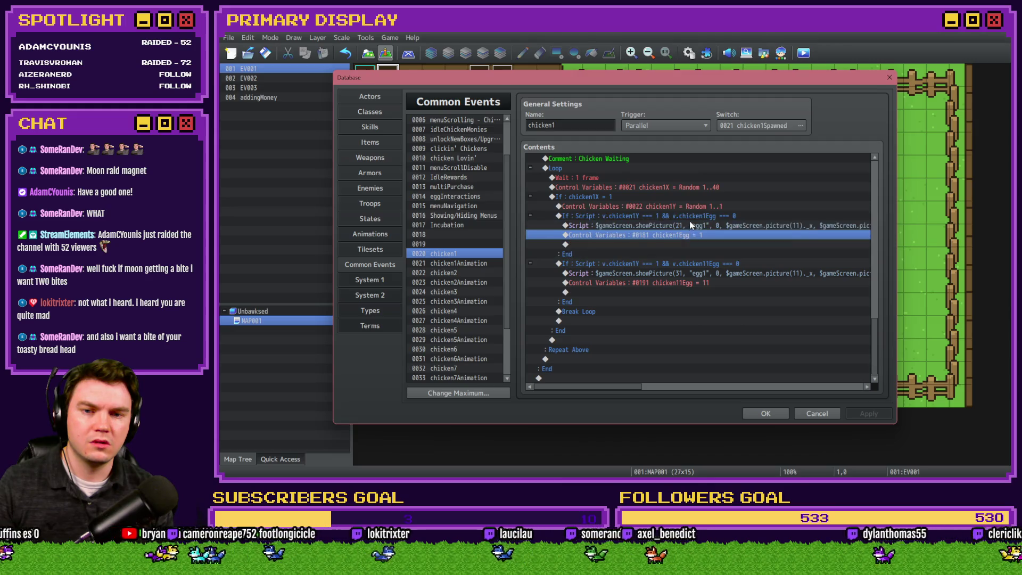
pyautogui.click(691, 216)
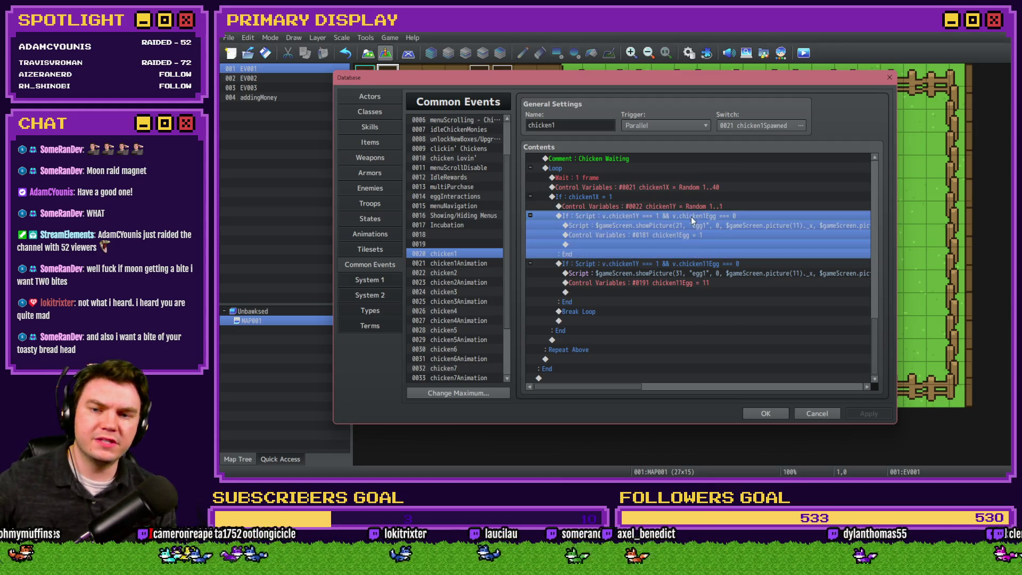
# - Compare the chicken1Egg and chicken11Egg If blocks in chicken1's loop
pyautogui.click(685, 264)
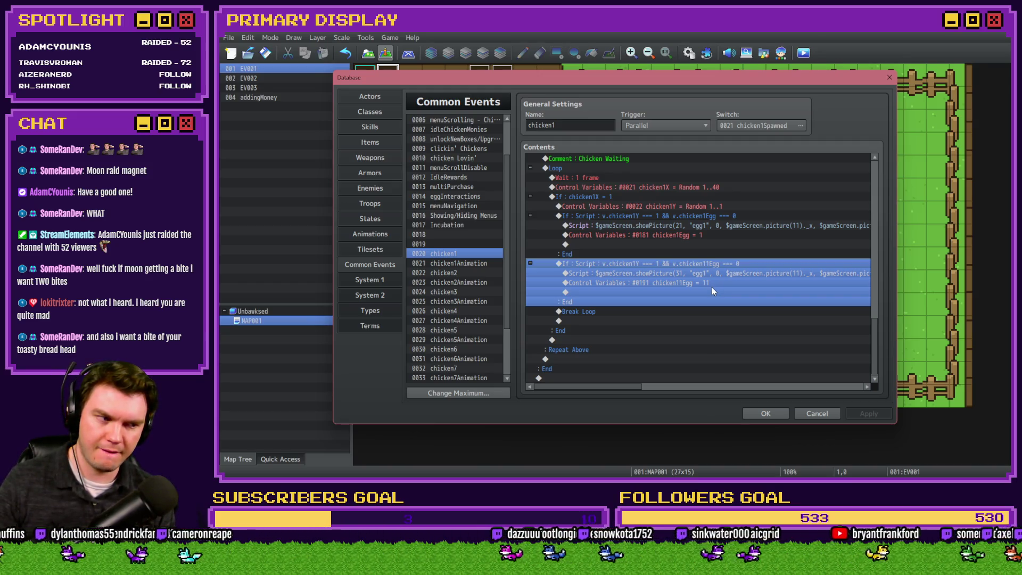
pyautogui.click(689, 220)
pyautogui.click(676, 261)
pyautogui.click(671, 216)
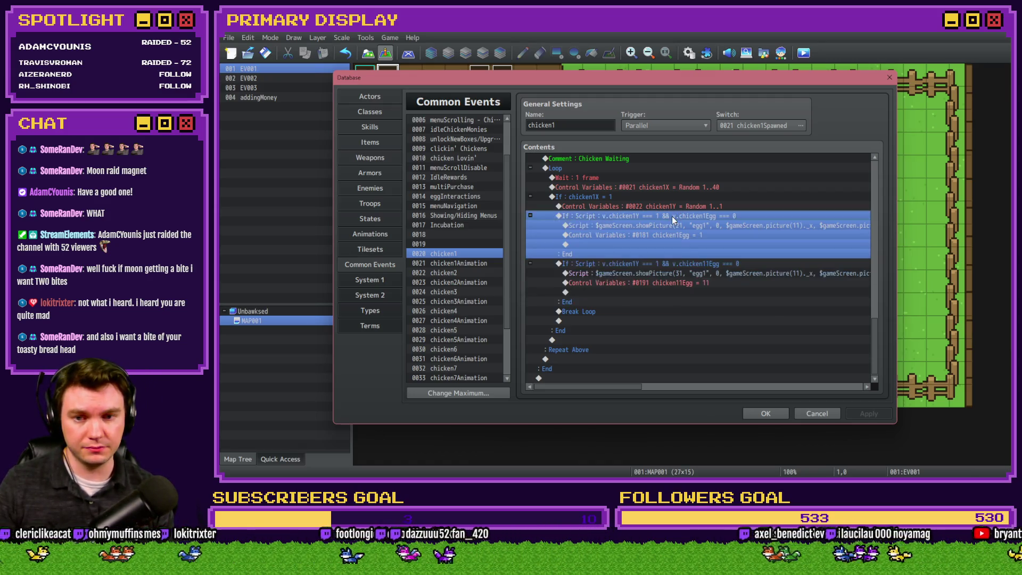
pyautogui.press('Up')
pyautogui.click(673, 215)
pyautogui.click(663, 262)
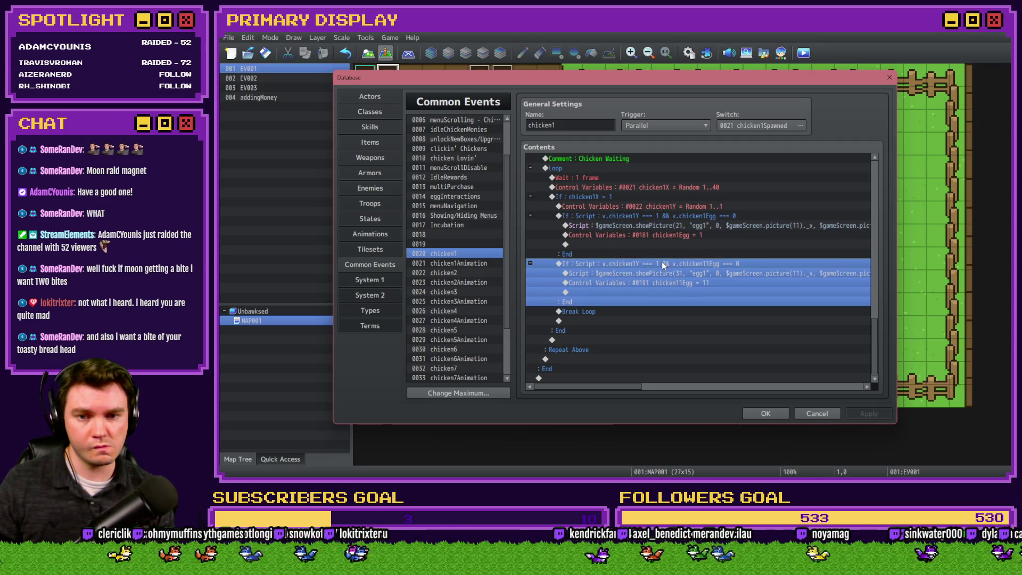
# - Add an Else branch to the chicken1Egg check and move the chicken11Egg block under it
pyautogui.doubleClick(665, 216)
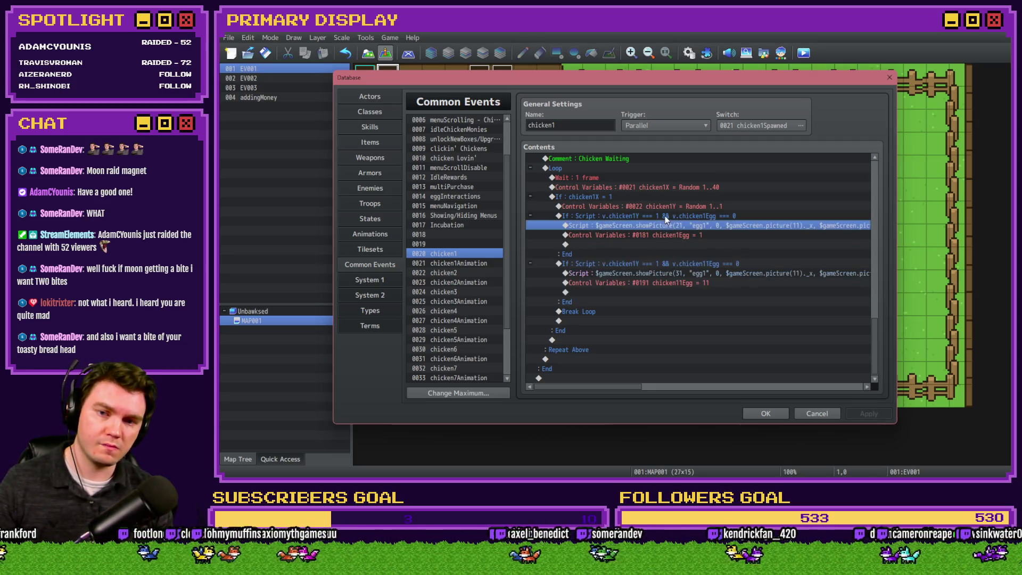
pyautogui.click(622, 335)
pyautogui.click(736, 352)
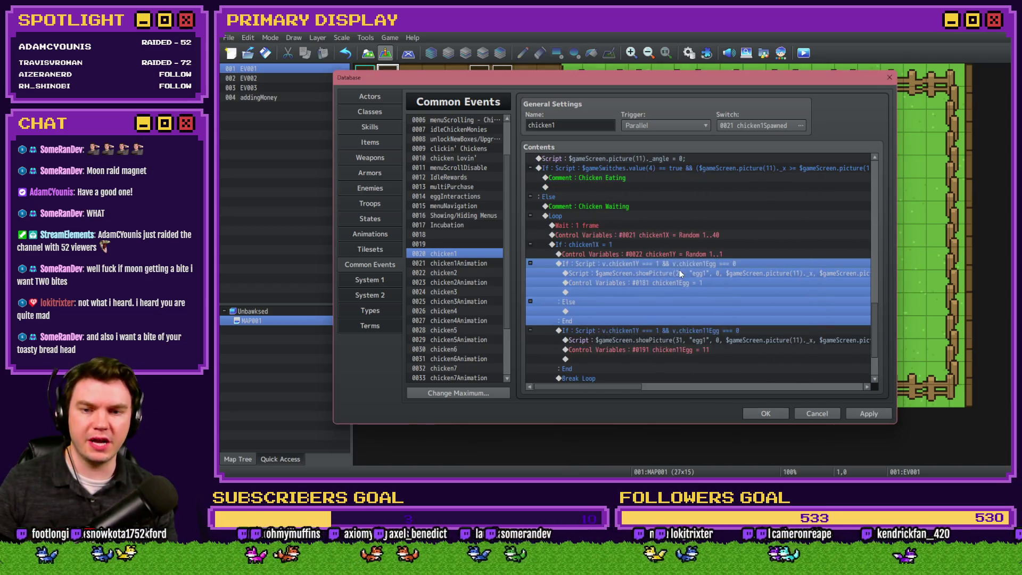
pyautogui.click(690, 333)
pyautogui.hotkey('ctrl', 'x')
pyautogui.click(648, 310)
pyautogui.hotkey('ctrl', 'v')
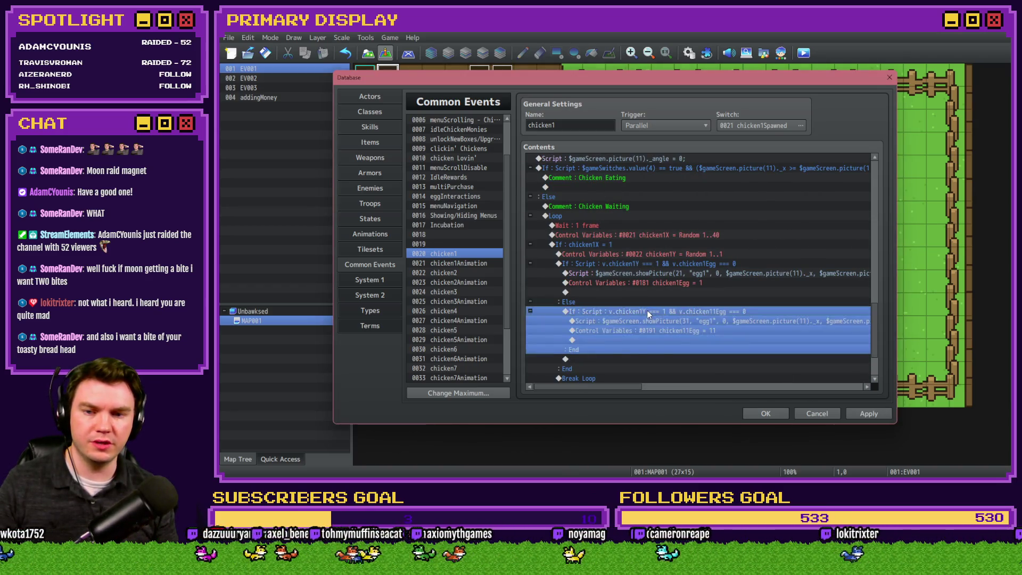
pyautogui.doubleClick(647, 311)
pyautogui.moveTo(727, 314); pyautogui.dragTo(656, 314)
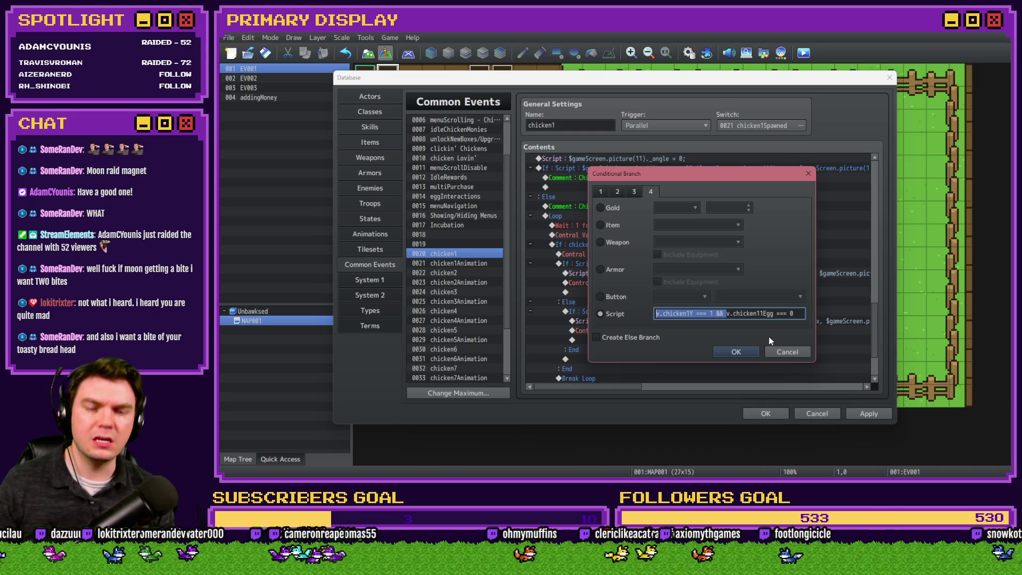
pyautogui.click(777, 352)
# - Turn off the first egg check's Else branch so the chicken11Egg check stands alone
pyautogui.scroll(-2, 692, 287)
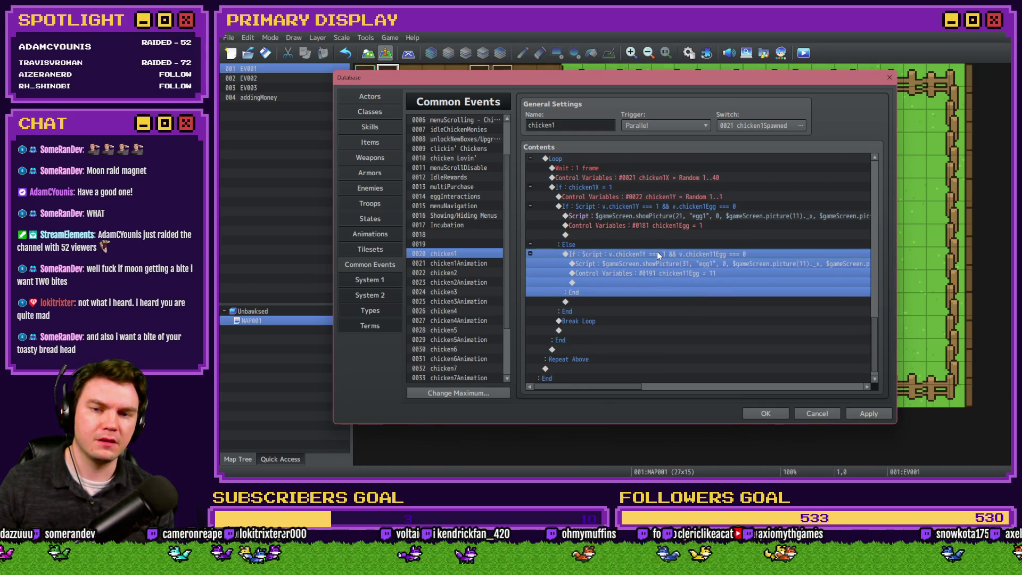
pyautogui.scroll(2, 645, 245)
pyautogui.doubleClick(629, 245)
pyautogui.click(617, 339)
pyautogui.click(736, 352)
pyautogui.click(621, 361)
pyautogui.hotkey('ctrl', 'v')
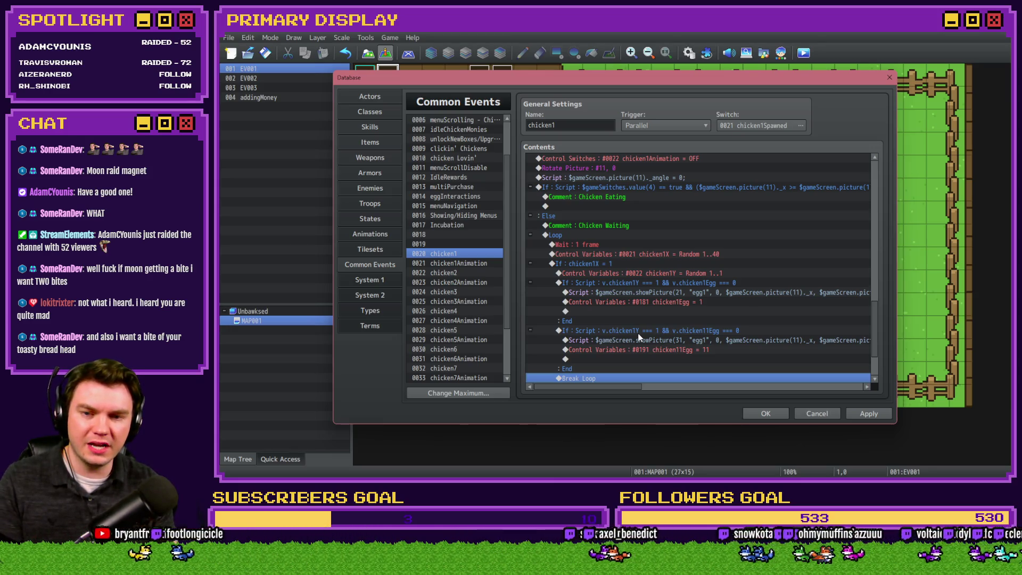
# - Select the chicken11Egg condition block below the first egg block's end line and open Event Commands
pyautogui.click(685, 283)
pyautogui.scroll(-2, 686, 283)
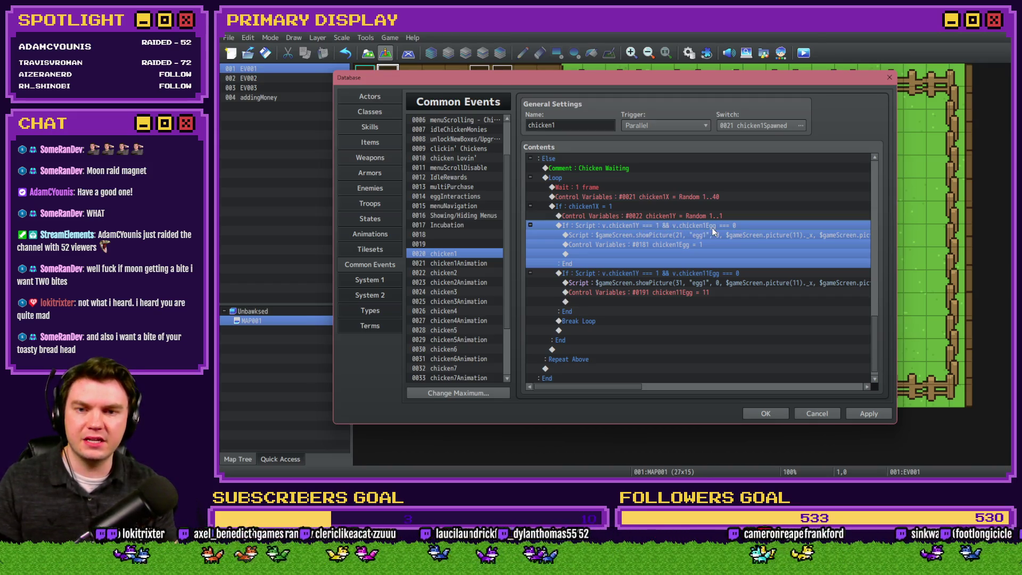
pyautogui.click(706, 273)
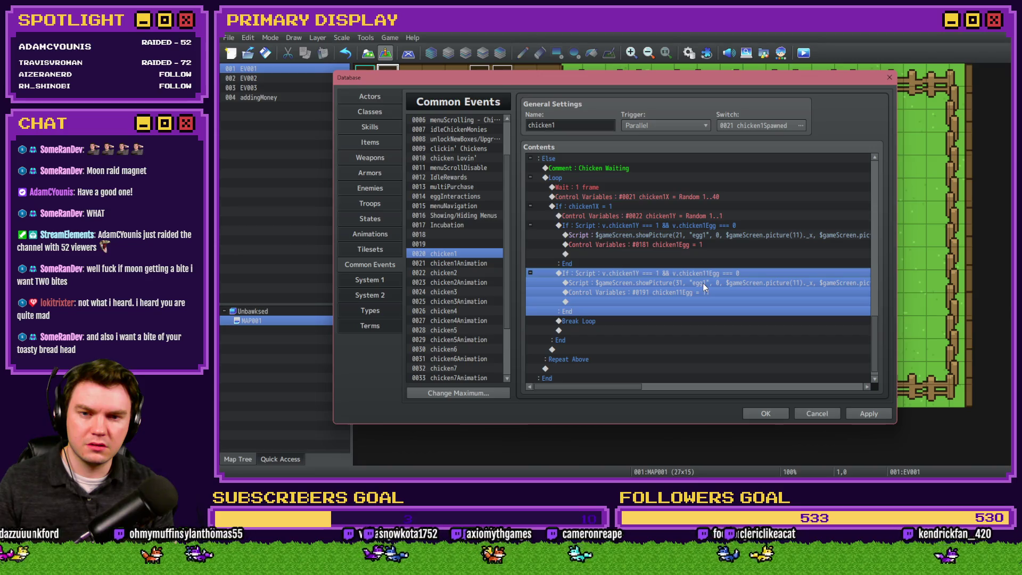
pyautogui.click(703, 266)
pyautogui.click(704, 272)
pyautogui.click(689, 266)
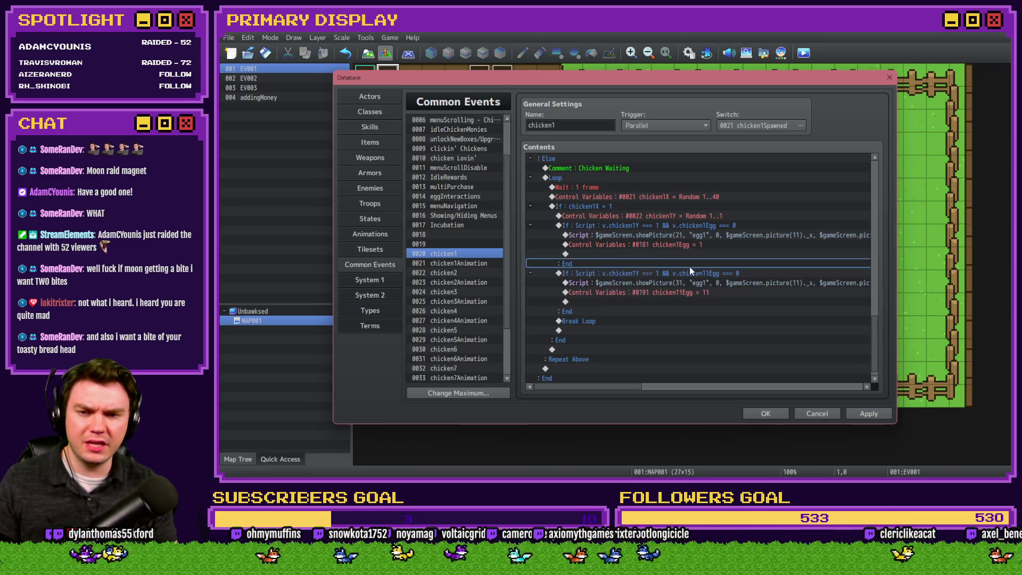
pyautogui.click(689, 273)
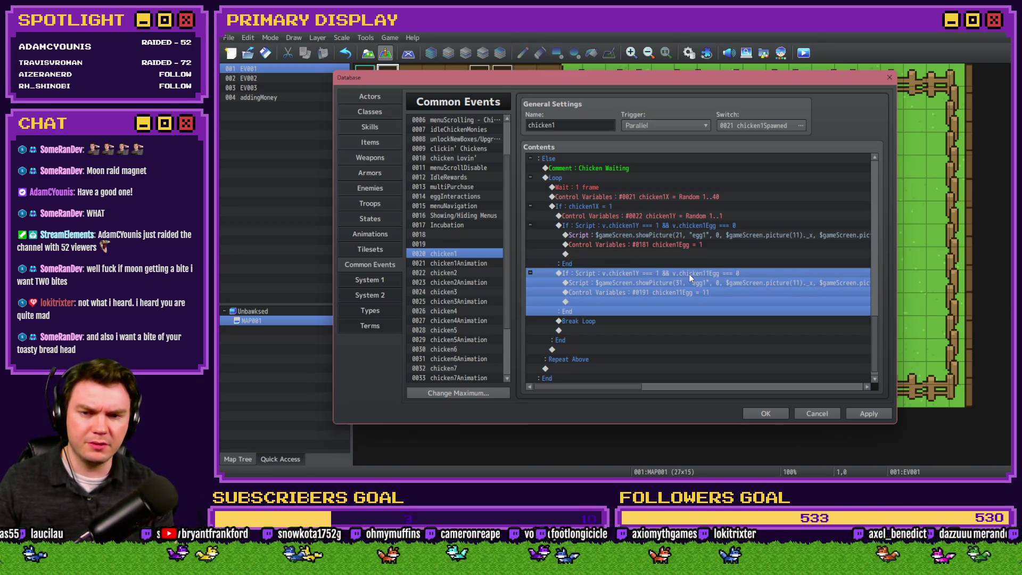
pyautogui.press('Insert')
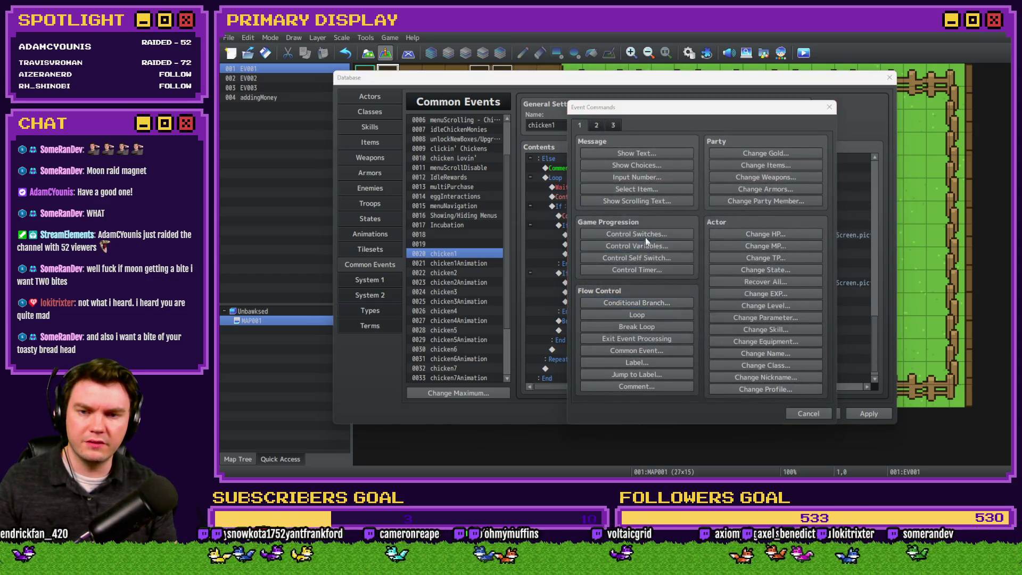
# - Browse Control Variables to 0191 chicken11Egg, then cancel without adding a command
pyautogui.click(645, 244)
pyautogui.click(679, 192)
pyautogui.click(660, 245)
pyautogui.click(653, 269)
pyautogui.press('Down')
pyautogui.press('Down')
pyautogui.press('Down')
pyautogui.click(650, 196)
pyautogui.press('Down')
pyautogui.press('Down')
pyautogui.press('Down')
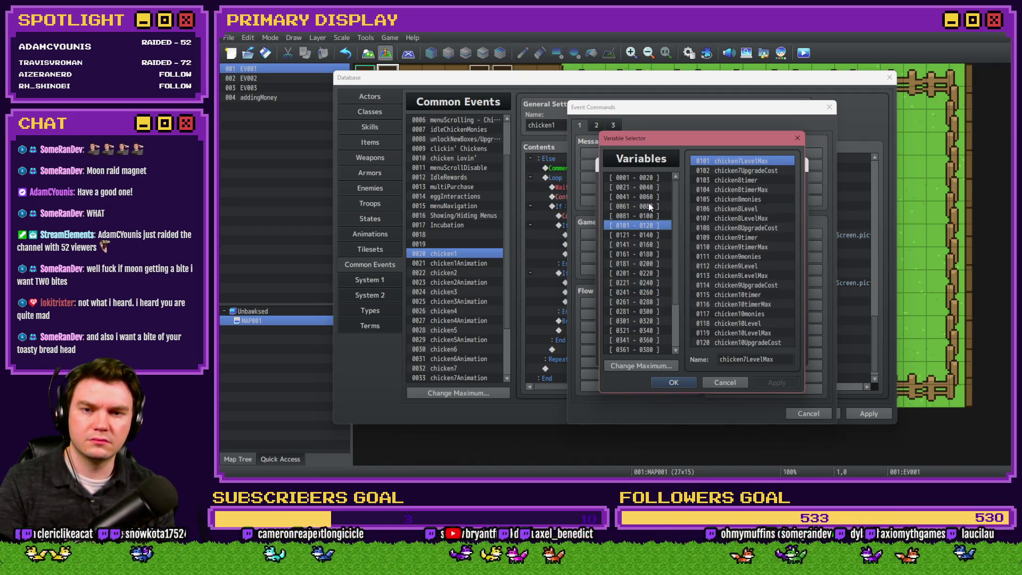
pyautogui.press('Down')
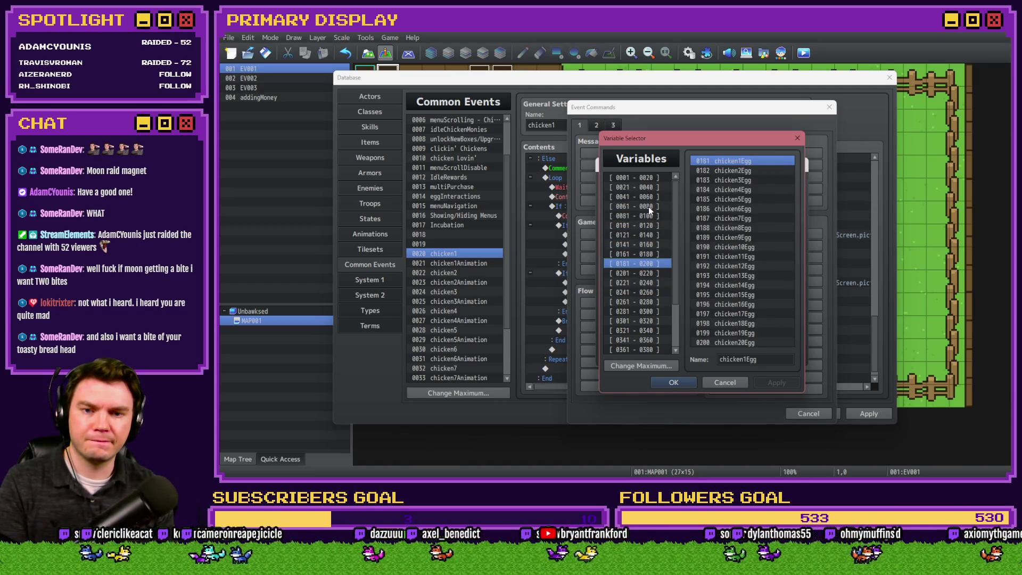
pyautogui.click(750, 257)
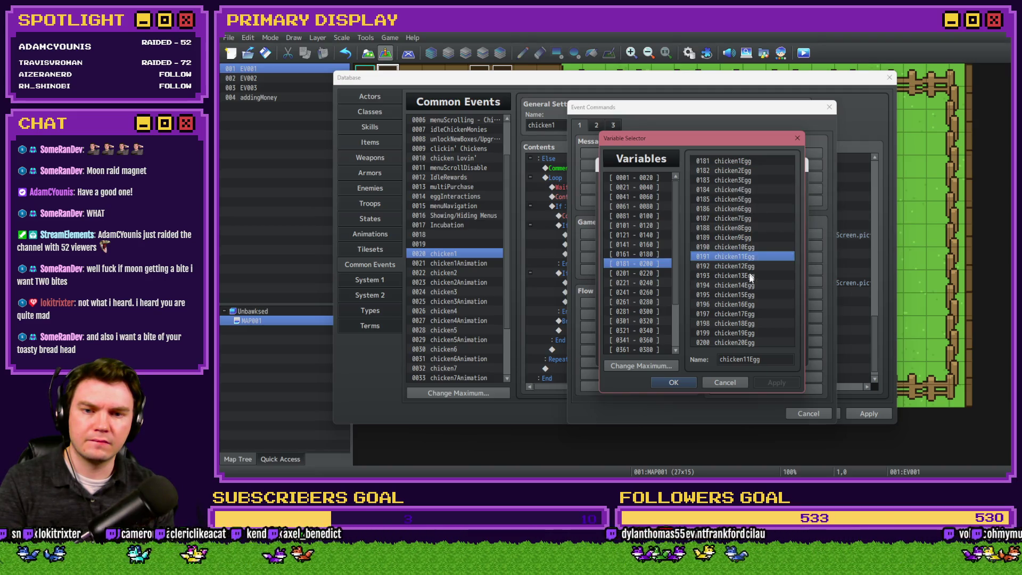
pyautogui.doubleClick(757, 358)
pyautogui.click(746, 379)
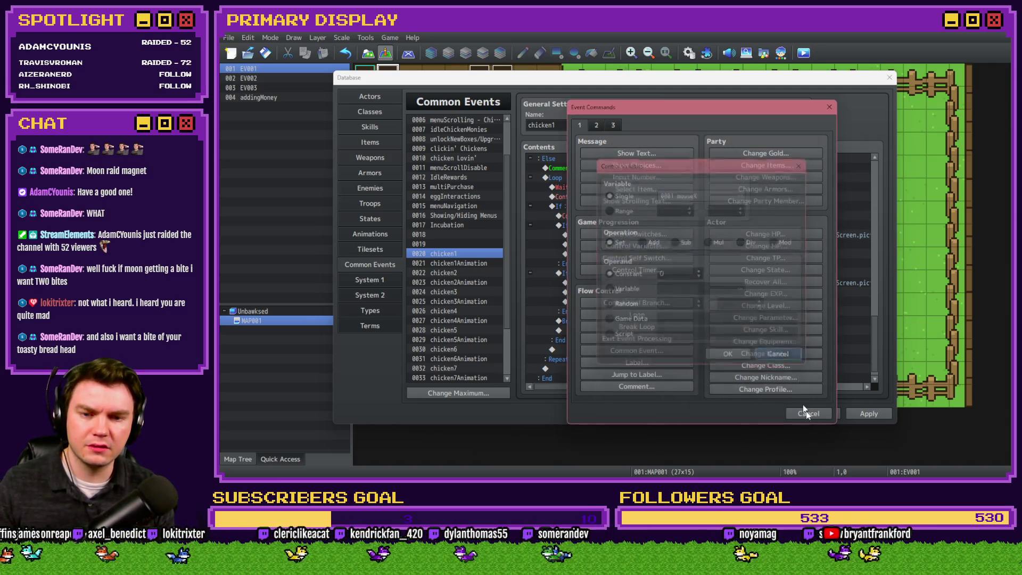
pyautogui.press('Escape')
pyautogui.press('Escape')
# - Verify the second egg condition's script checks chicken11Egg, then accept and close the Database
pyautogui.doubleClick(686, 273)
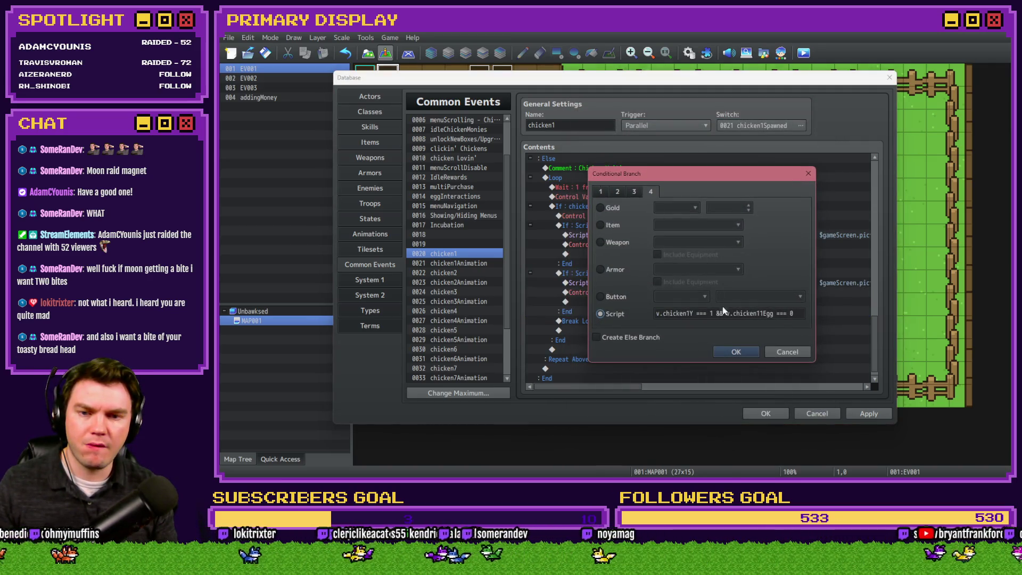
pyautogui.moveTo(734, 315); pyautogui.dragTo(768, 315)
pyautogui.click(776, 315)
pyautogui.click(746, 353)
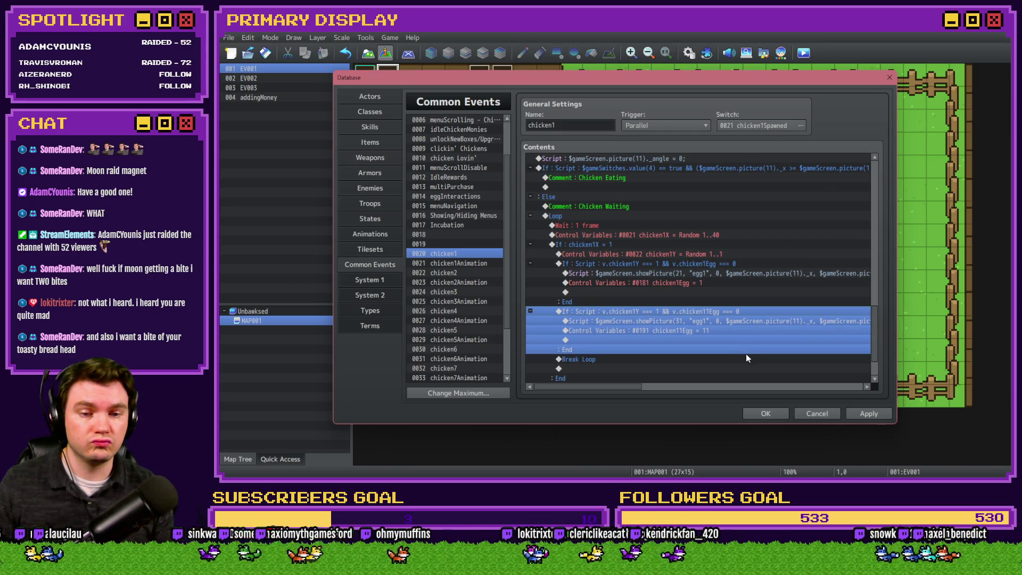
pyautogui.click(767, 413)
pyautogui.hotkey('alt', 'F4')
# - Save, playtest, buy the Leghorn and view debug variables 0191–0200
pyautogui.click(593, 265)
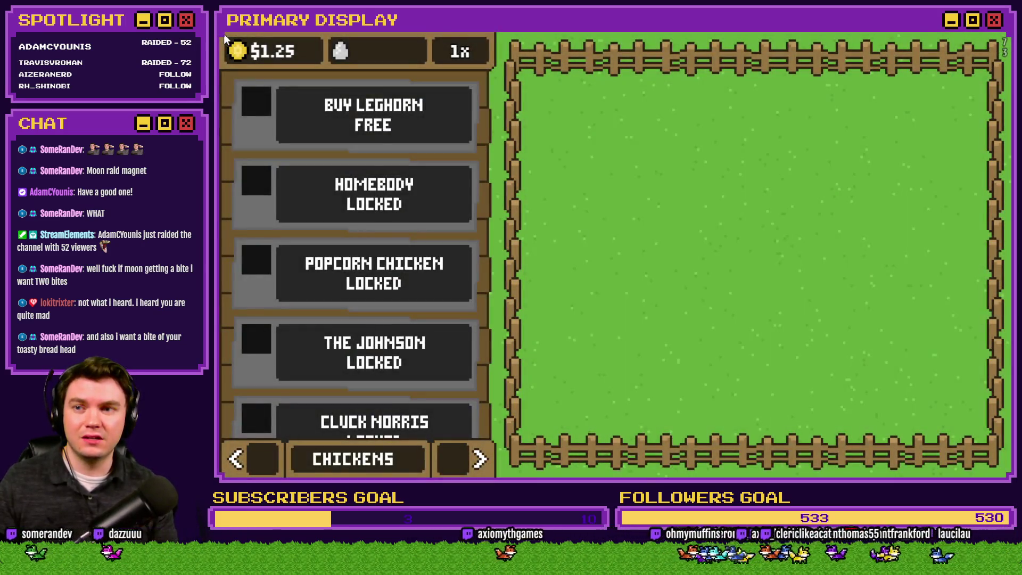
pyautogui.click(373, 101)
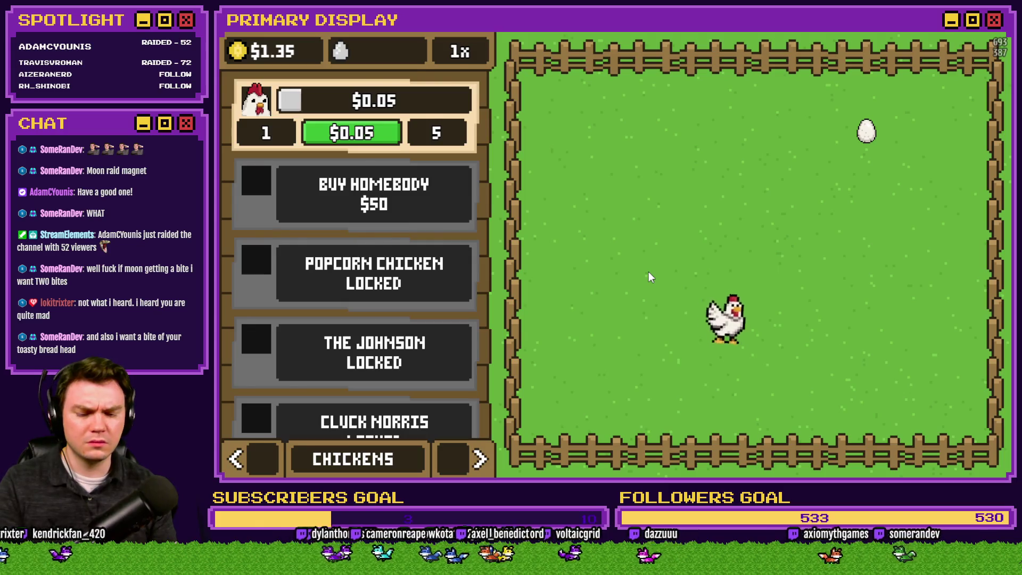
pyautogui.press('`')
pyautogui.scroll(-5, 298, 375)
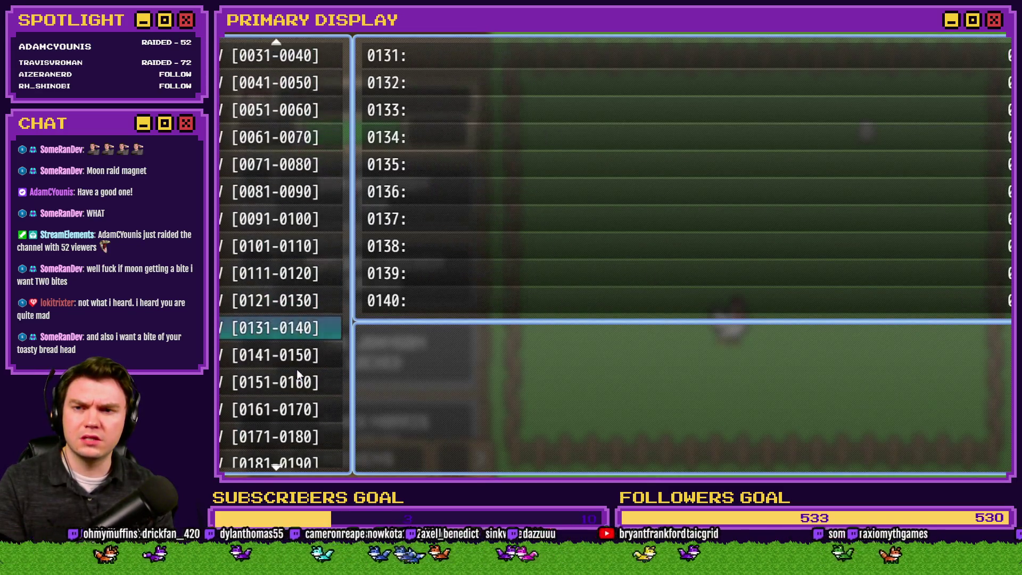
pyautogui.press('Down')
pyautogui.press('Down')
pyautogui.press('Down')
pyautogui.press('Down')
pyautogui.press('Down')
pyautogui.press('Up')
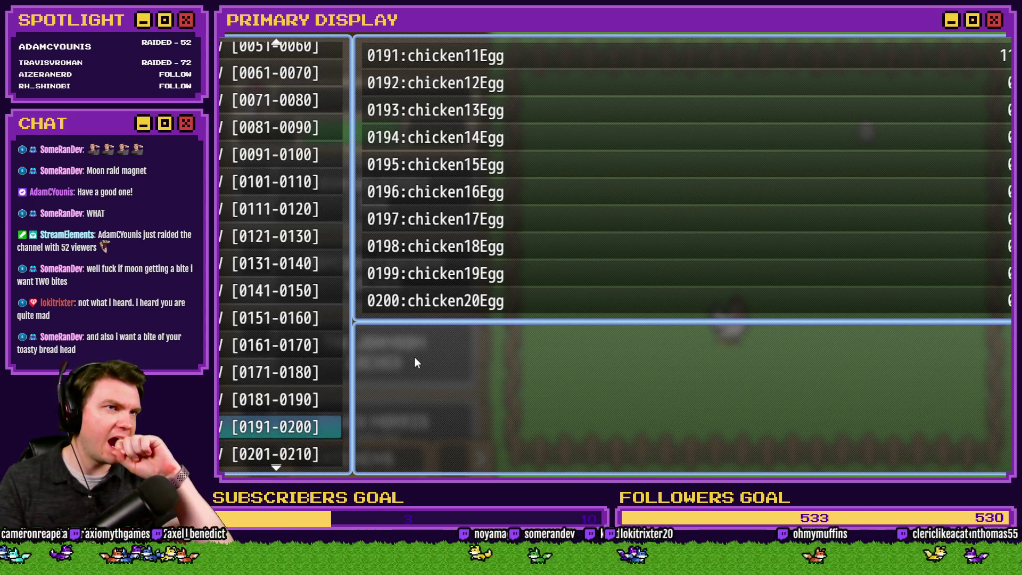
# - Close the playtest and reopen the Database on the chicken1 common event
pyautogui.press('F4')
pyautogui.click(922, 63)
pyautogui.click(689, 53)
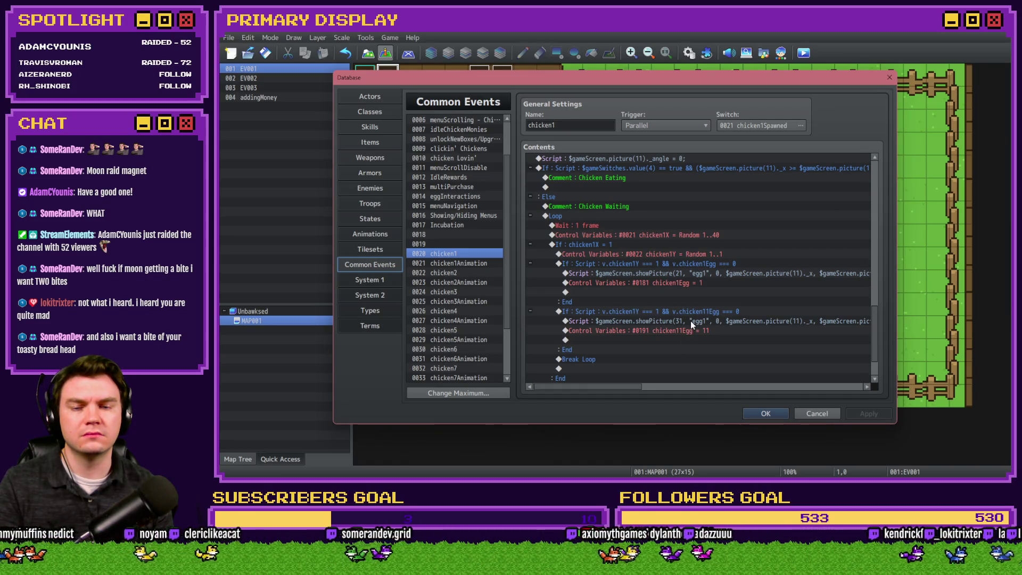
# - Try adding '1' after egg1 in the second egg's picture script, then discard the edit
pyautogui.click(690, 320)
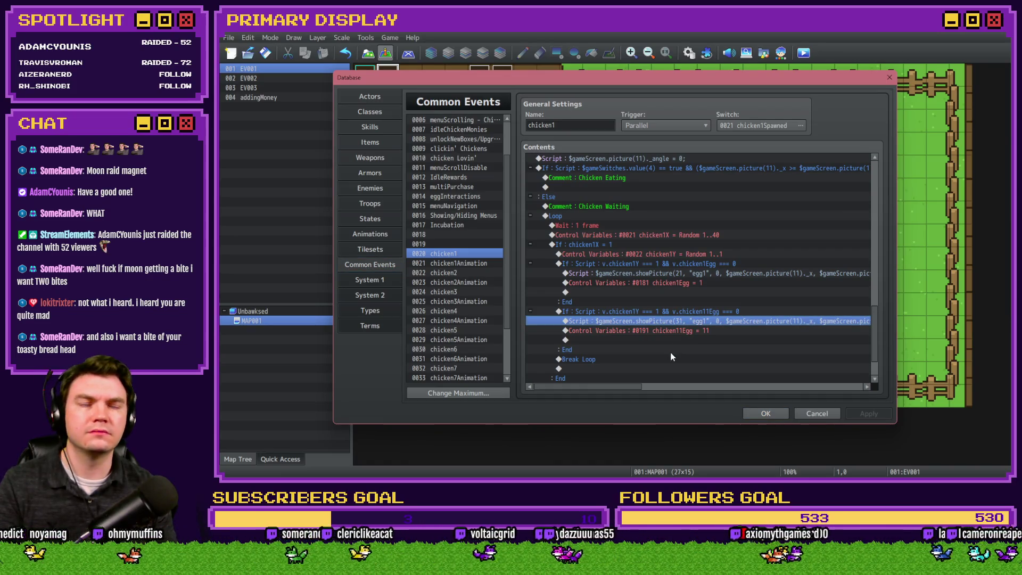
pyautogui.press('Return')
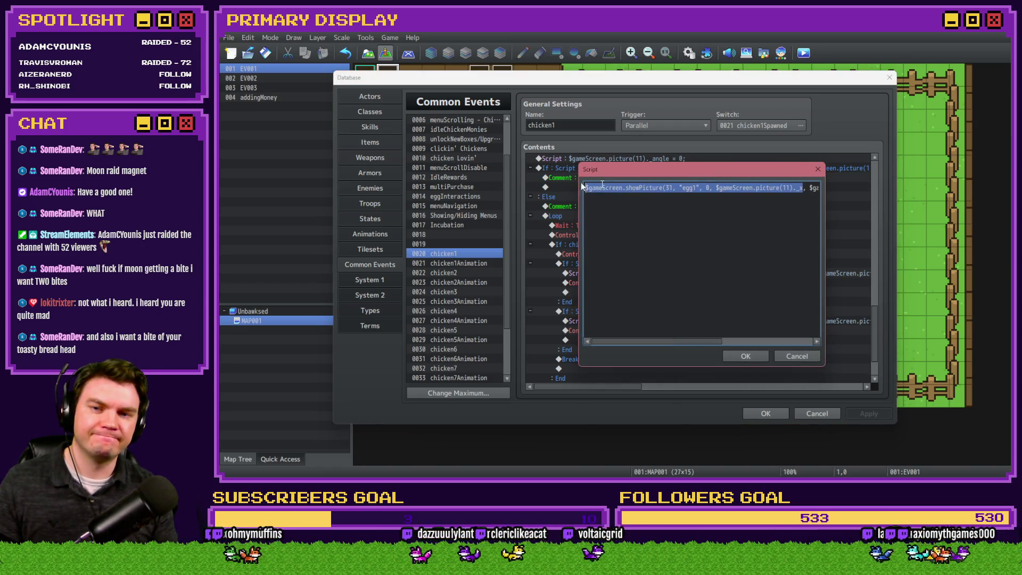
pyautogui.click(696, 188)
pyautogui.write('1')
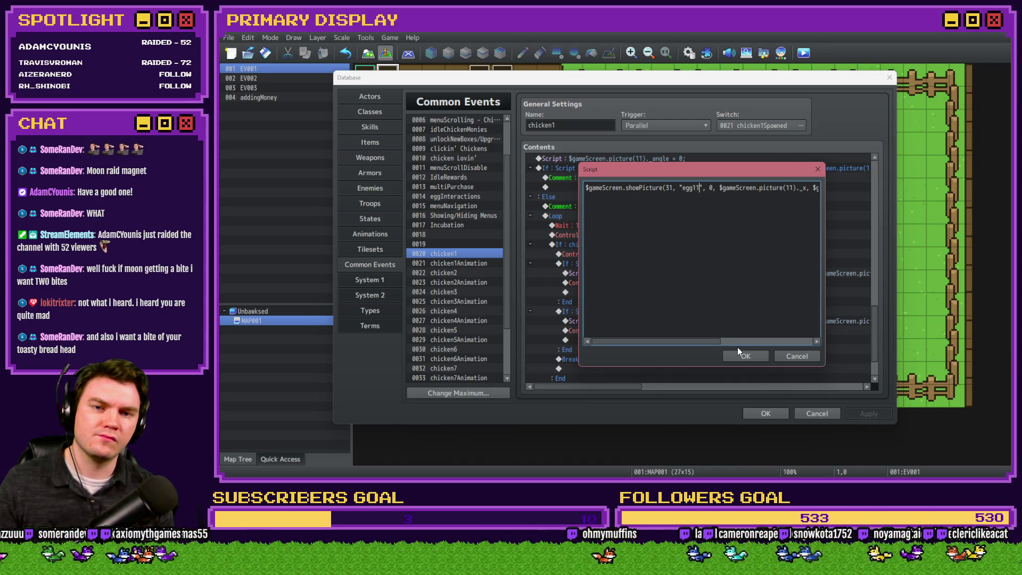
pyautogui.click(781, 354)
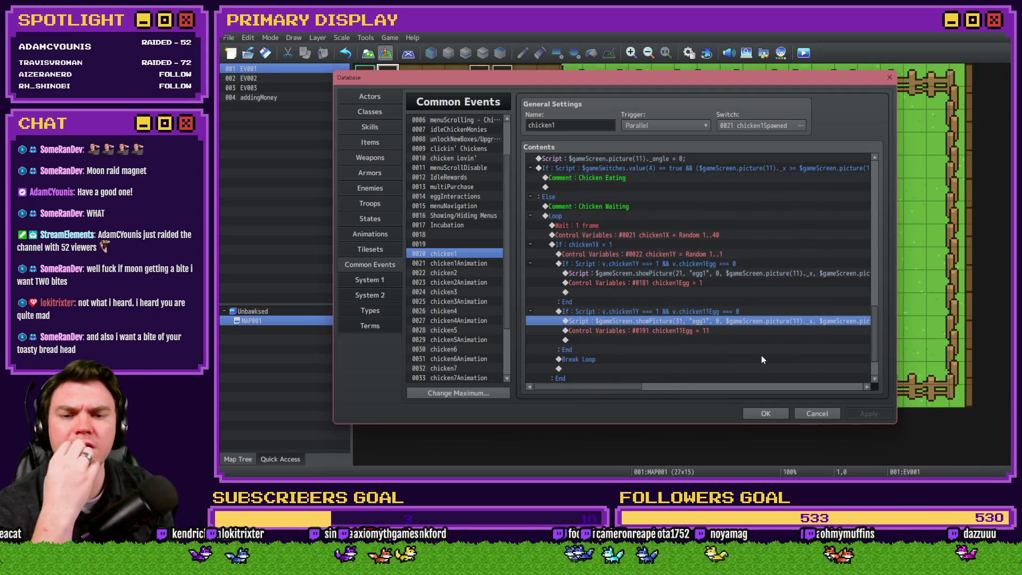
pyautogui.moveTo(632, 389); pyautogui.dragTo(681, 389)
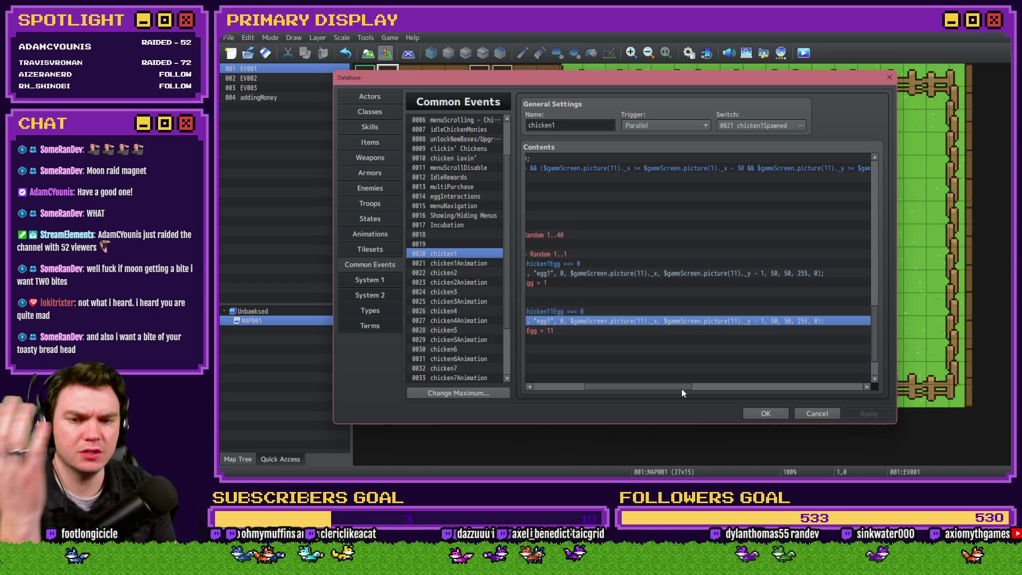
pyautogui.moveTo(681, 388); pyautogui.dragTo(631, 388)
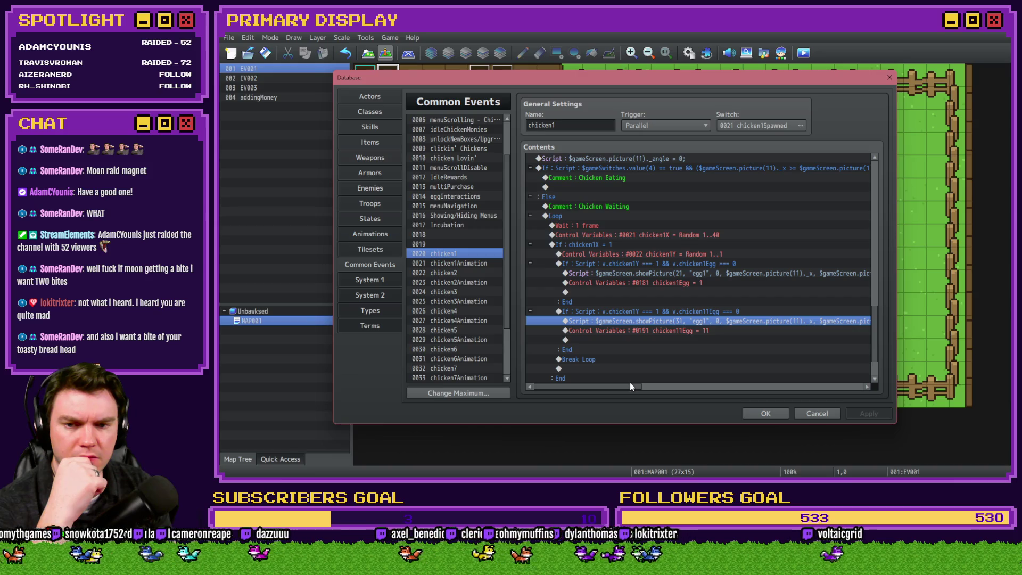
# - Set chicken1Y to Random 1..2, make the second egg check v.chicken1Y === 2, and close the Database
pyautogui.click(680, 254)
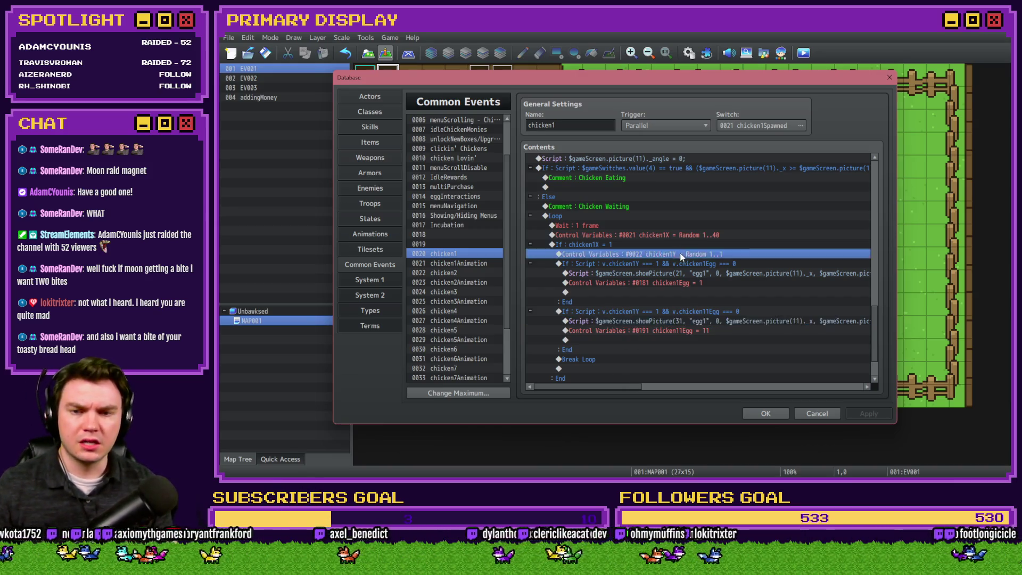
pyautogui.doubleClick(679, 253)
pyautogui.scroll(1, 742, 306)
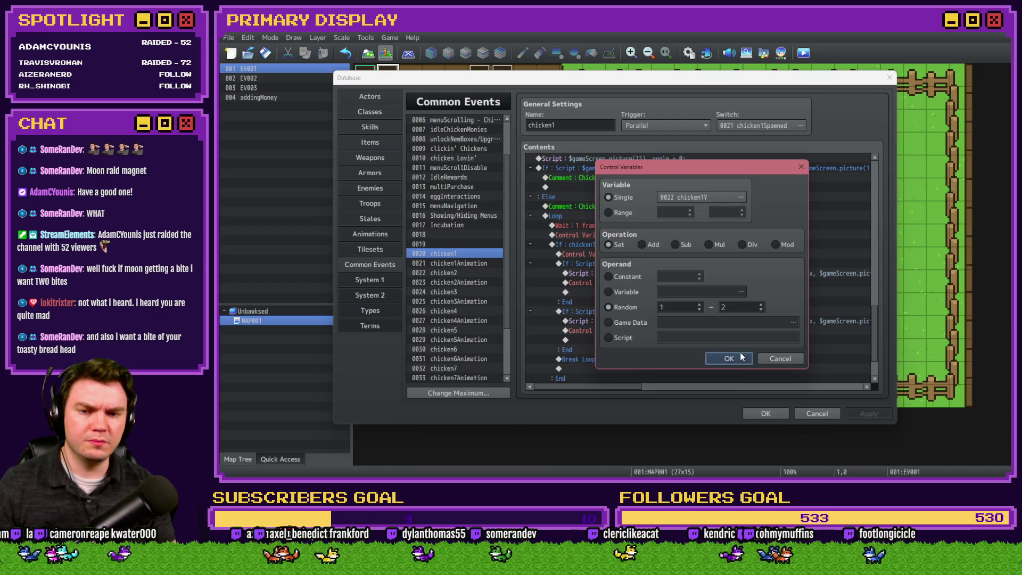
pyautogui.click(728, 358)
pyautogui.doubleClick(696, 312)
pyautogui.click(711, 314)
pyautogui.click(736, 352)
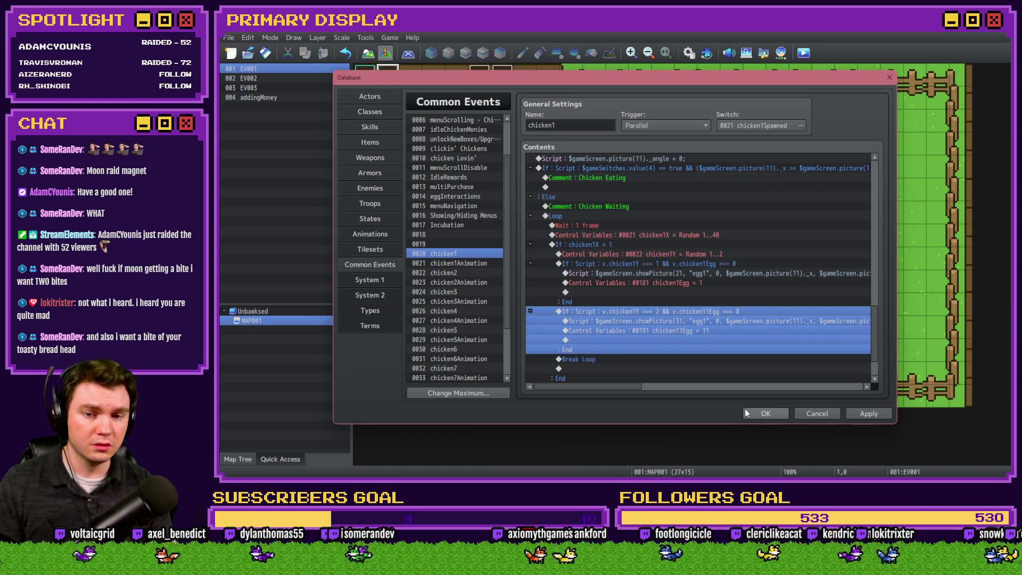
pyautogui.click(759, 413)
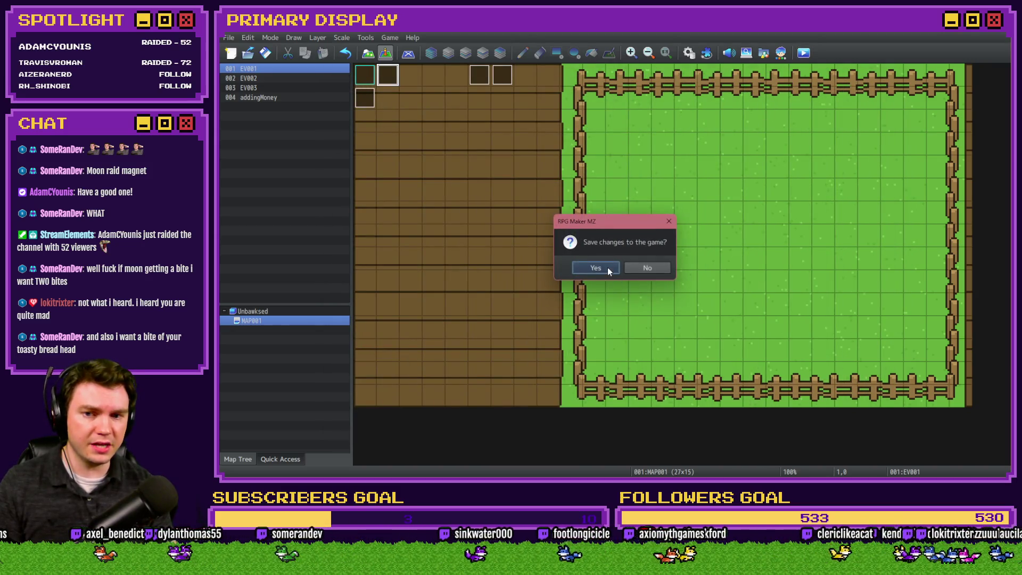
# - Save and playtest, buy the free Leghorn and open its crate
pyautogui.click(608, 267)
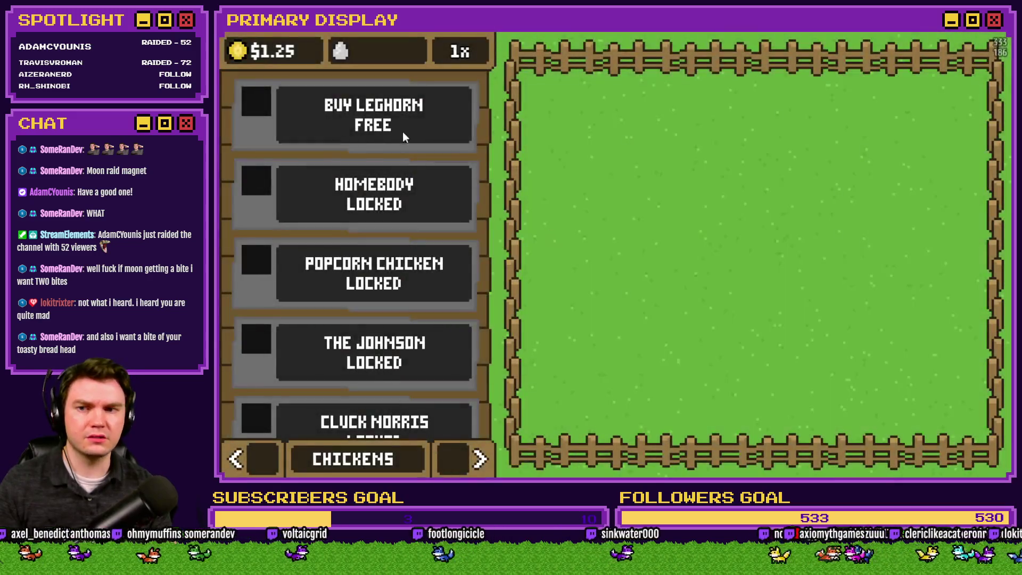
pyautogui.click(400, 130)
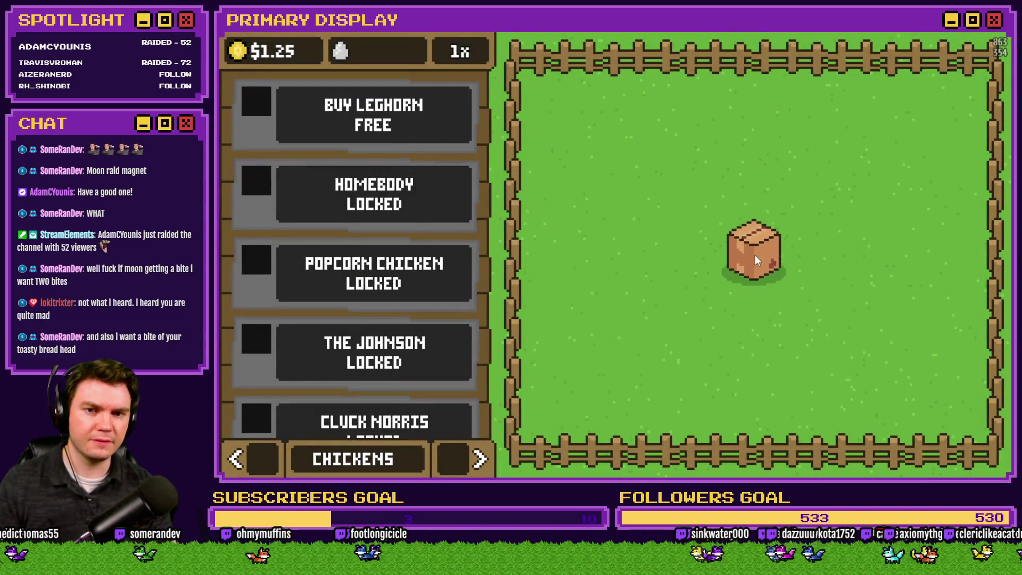
pyautogui.click(756, 258)
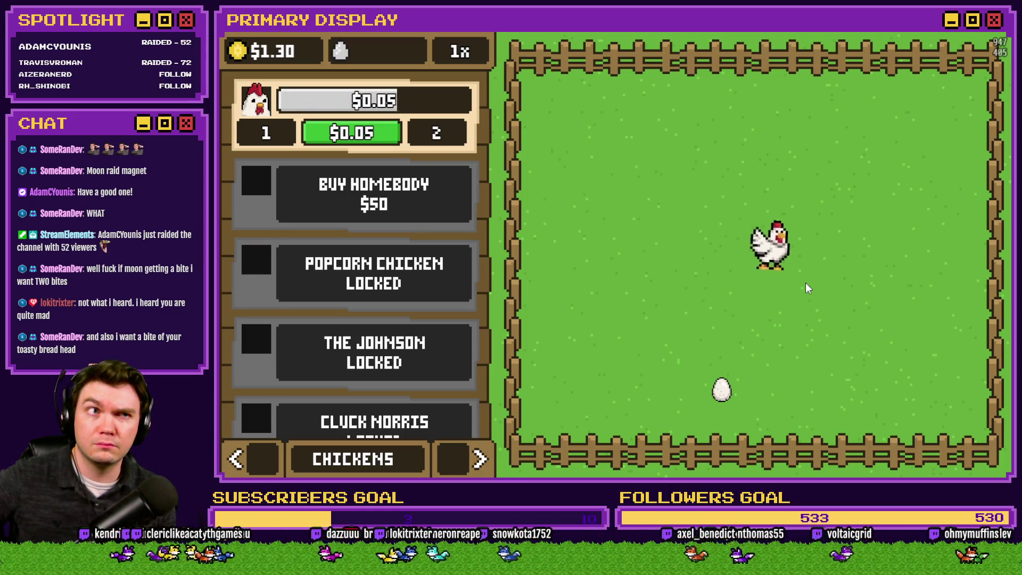
# - Compare debug variables 0181–0190 and 0191–0200 for both egg counters, then close the playtest
pyautogui.press('F9')
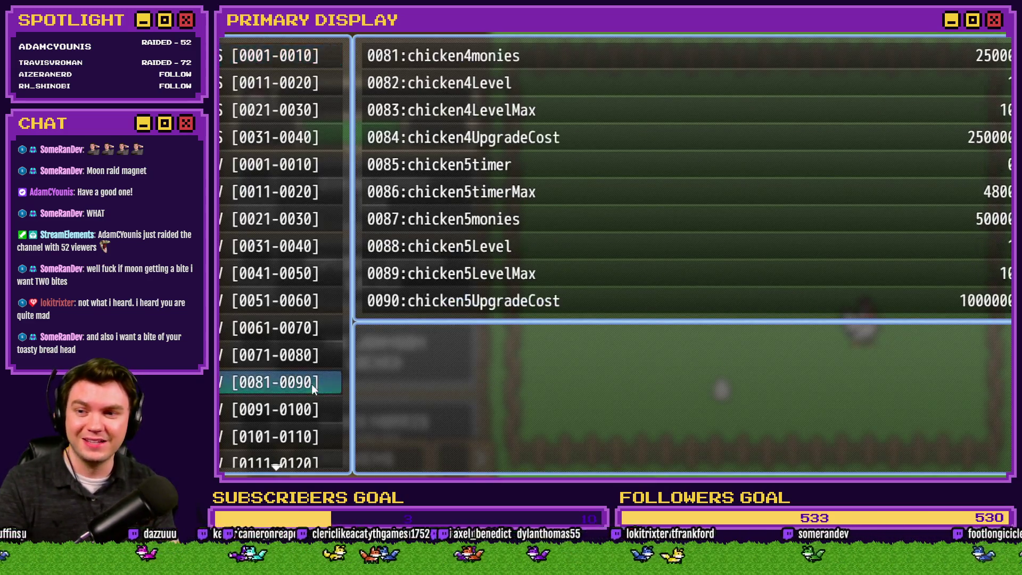
pyautogui.press('Down')
pyautogui.press('Down')
pyautogui.press('Down')
pyautogui.press('Down')
pyautogui.press('Down')
pyautogui.press('Down')
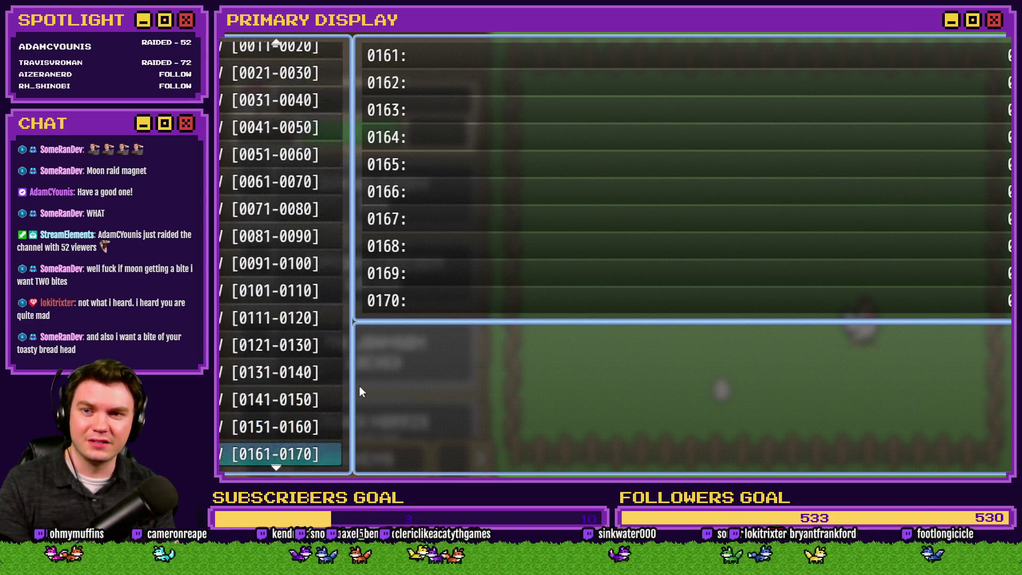
pyautogui.press('Down')
pyautogui.press('Up')
pyautogui.press('Down')
pyautogui.press('Escape')
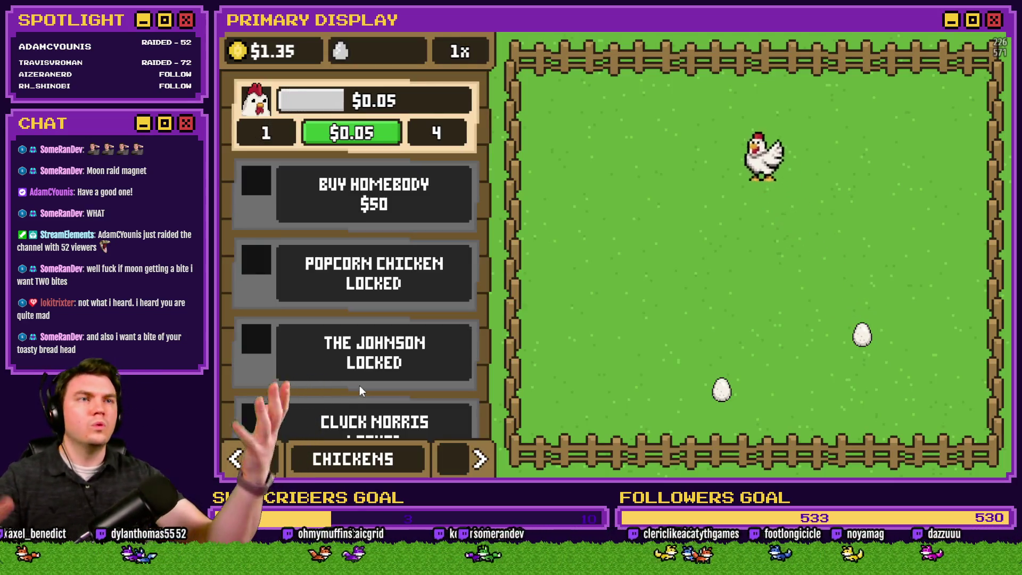
pyautogui.press('F9')
pyautogui.press('Escape')
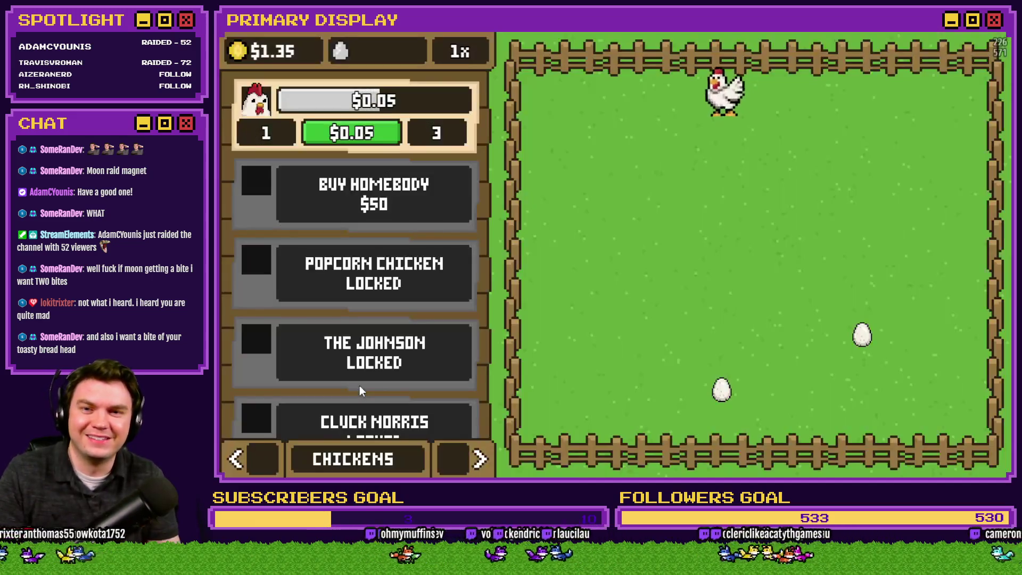
pyautogui.click(1002, 44)
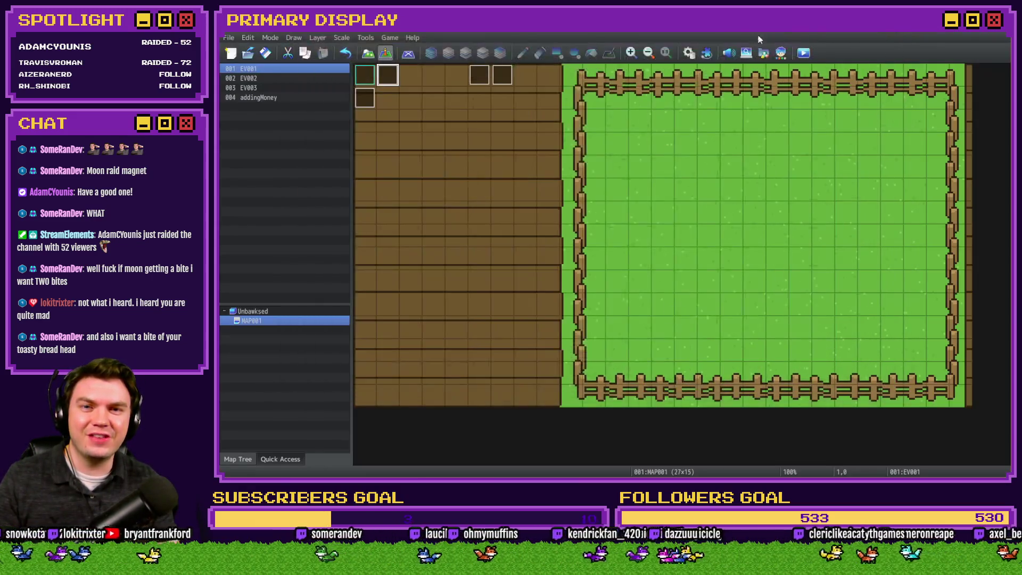
# - Open chicken1 in the Database and set chicken1Y to Constant 1
pyautogui.click(689, 52)
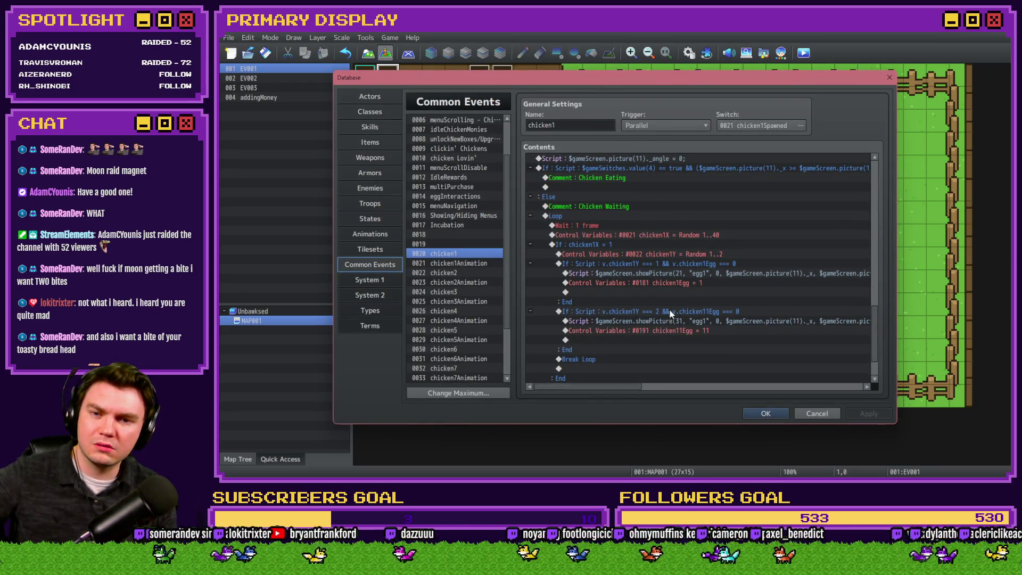
pyautogui.doubleClick(669, 254)
pyautogui.click(628, 292)
pyautogui.click(623, 276)
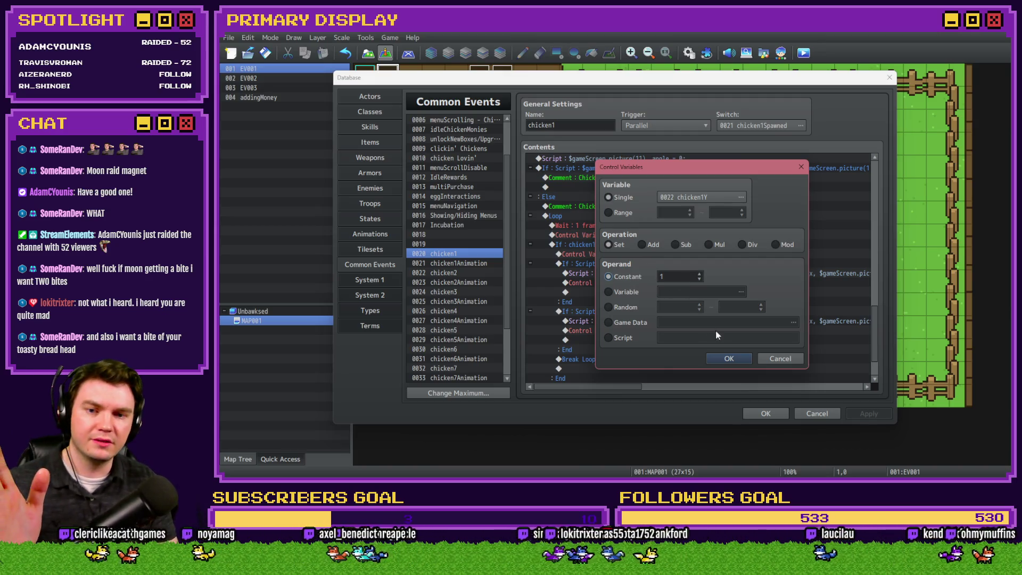
pyautogui.click(730, 358)
# - Change the second egg branch condition to v.chicken1Y === 1
pyautogui.doubleClick(673, 311)
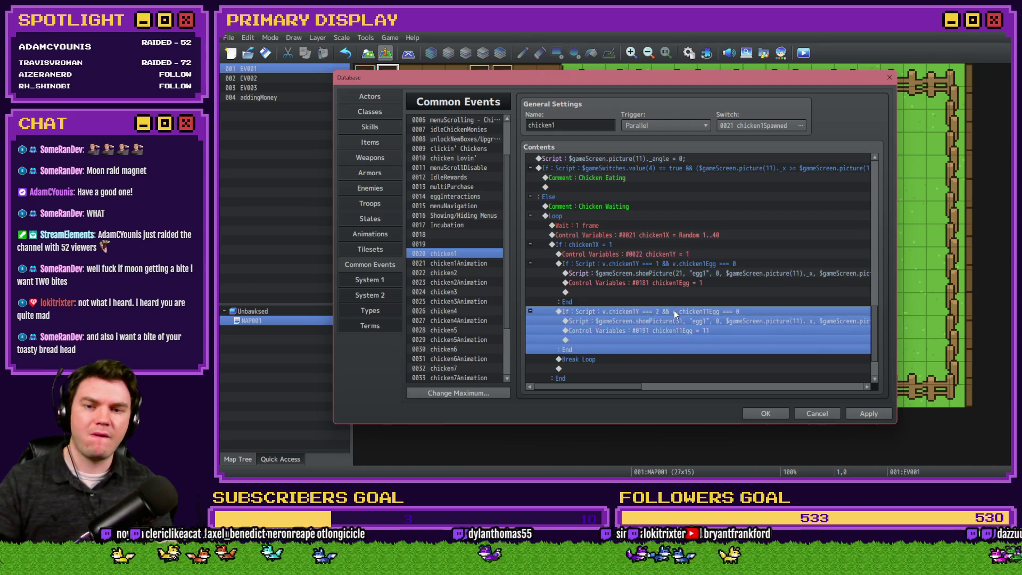
pyautogui.click(712, 314)
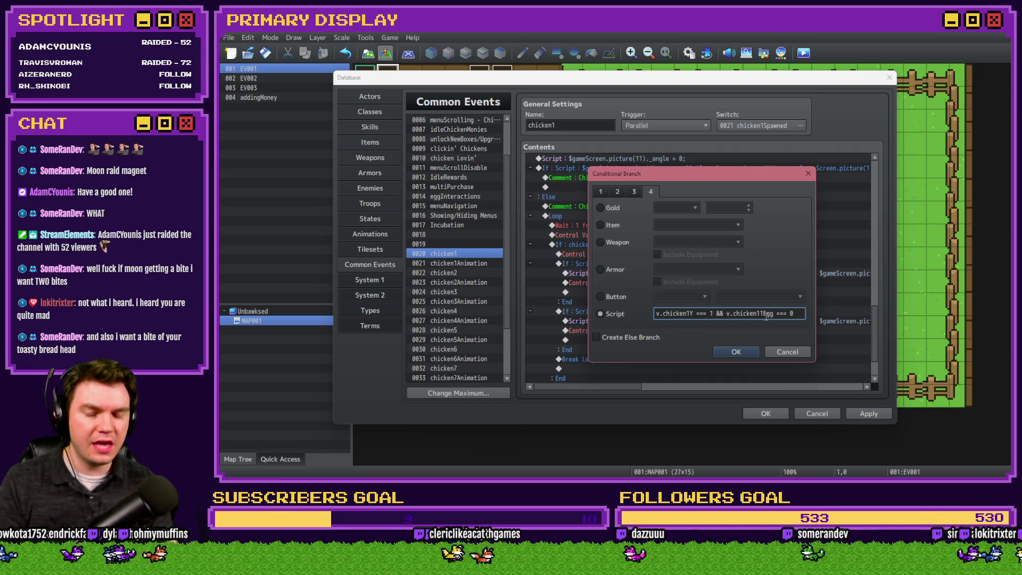
pyautogui.click(752, 352)
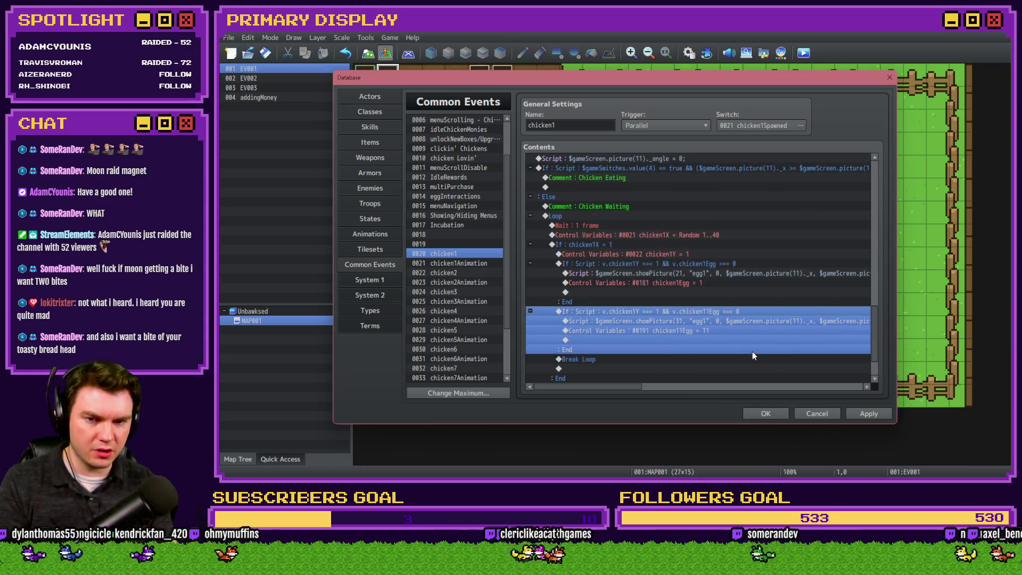
# - Select lines in the chicken11Egg branch, then pick the chicken1Egg branch and open Event Commands
pyautogui.click(723, 330)
pyautogui.click(728, 322)
pyautogui.click(728, 331)
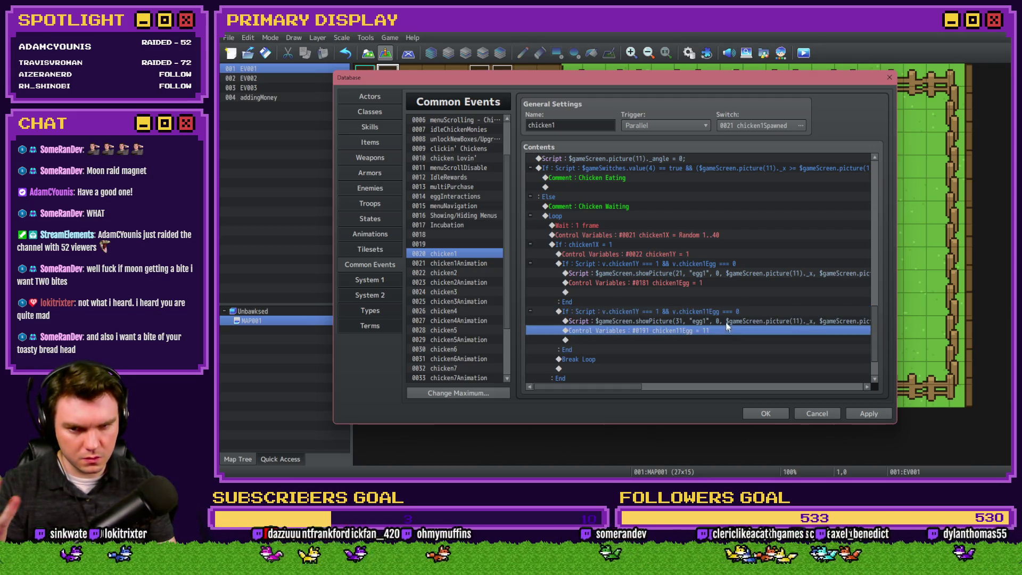
pyautogui.click(726, 313)
pyautogui.click(717, 266)
pyautogui.press('Insert')
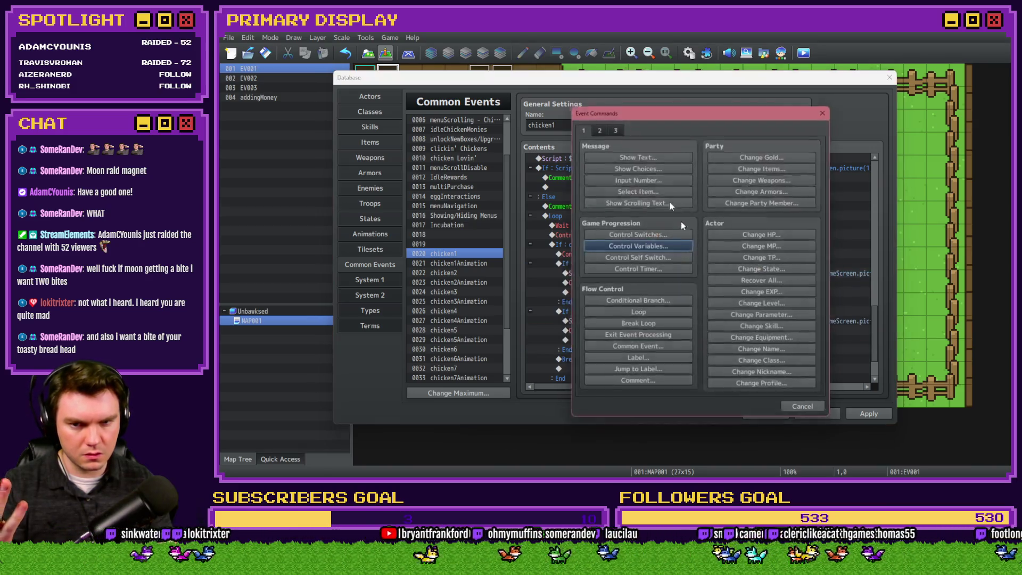
# - Add a test green 20-frame Flash Screen command at intensity 68, then delete it
pyautogui.click(596, 125)
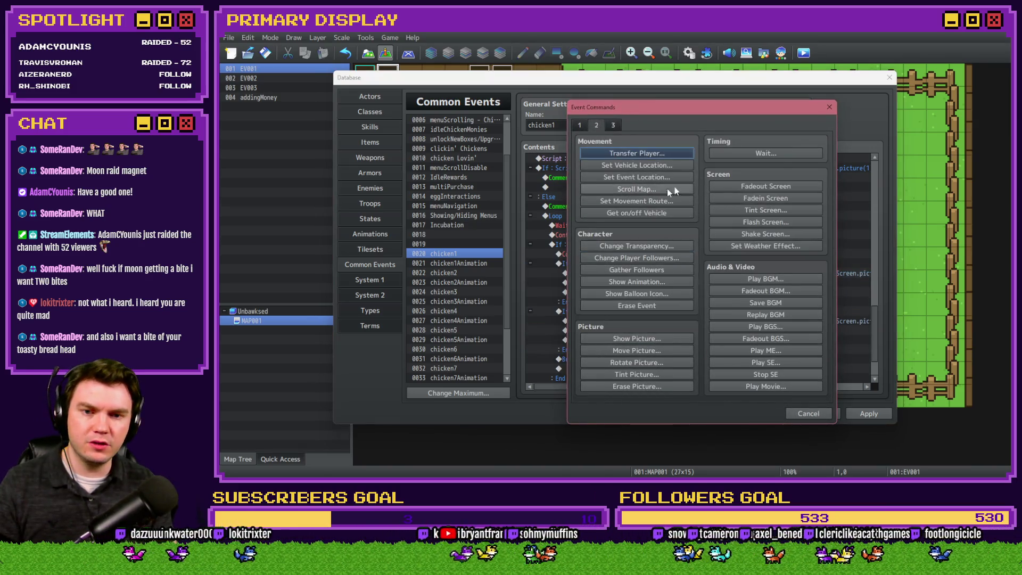
pyautogui.click(758, 222)
pyautogui.moveTo(711, 223); pyautogui.dragTo(643, 224)
pyautogui.moveTo(711, 253)
pyautogui.mouseDown()
pyautogui.moveTo(644, 253)
pyautogui.moveTo(662, 271)
pyautogui.mouseUp()
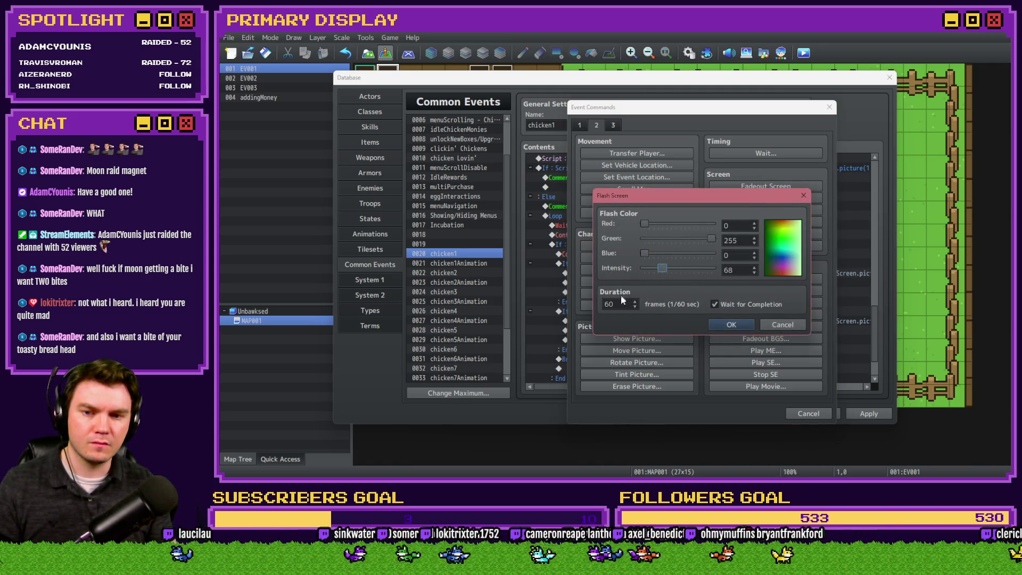
pyautogui.write('20')
pyautogui.click(729, 324)
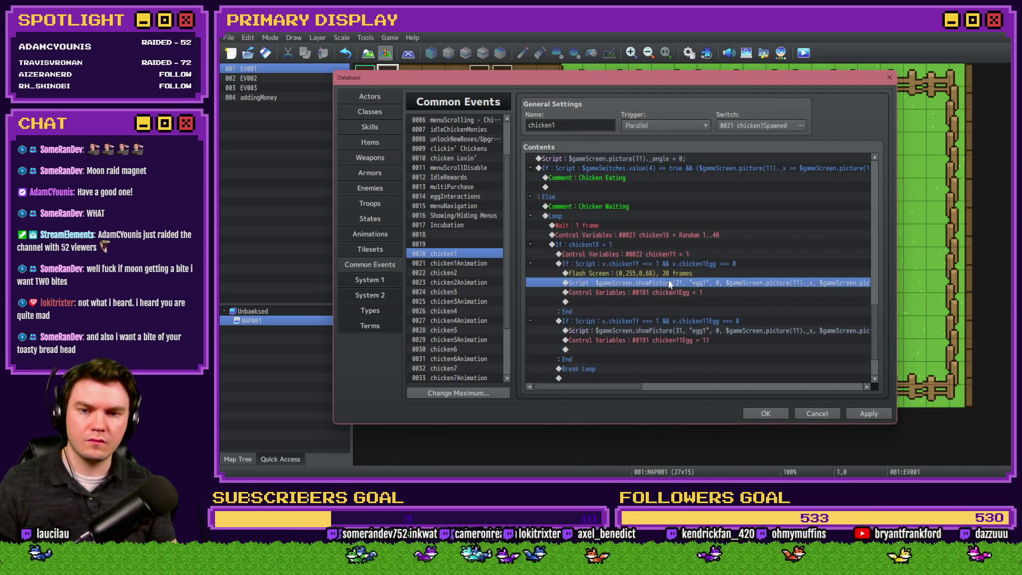
pyautogui.click(671, 272)
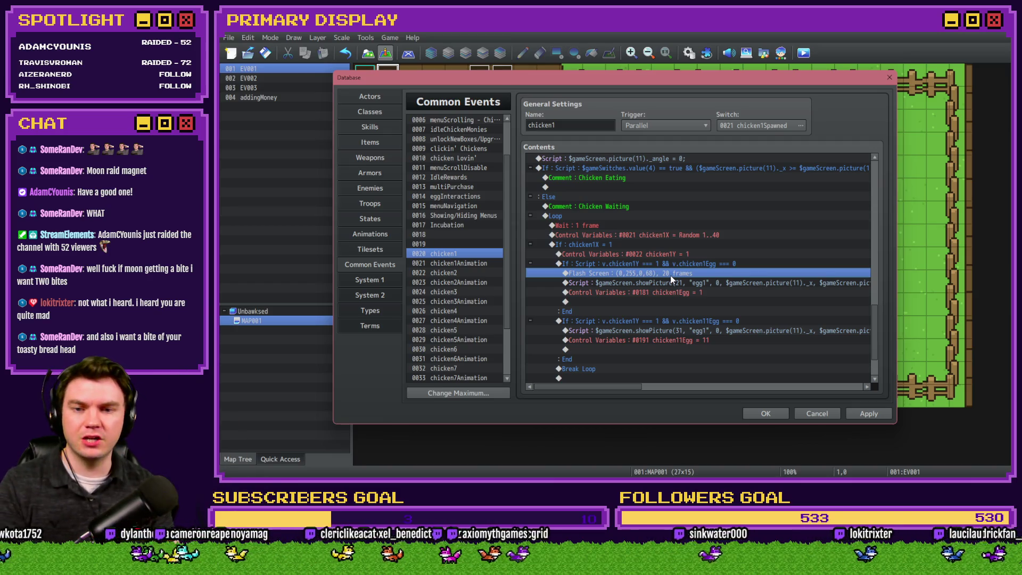
pyautogui.click(676, 273)
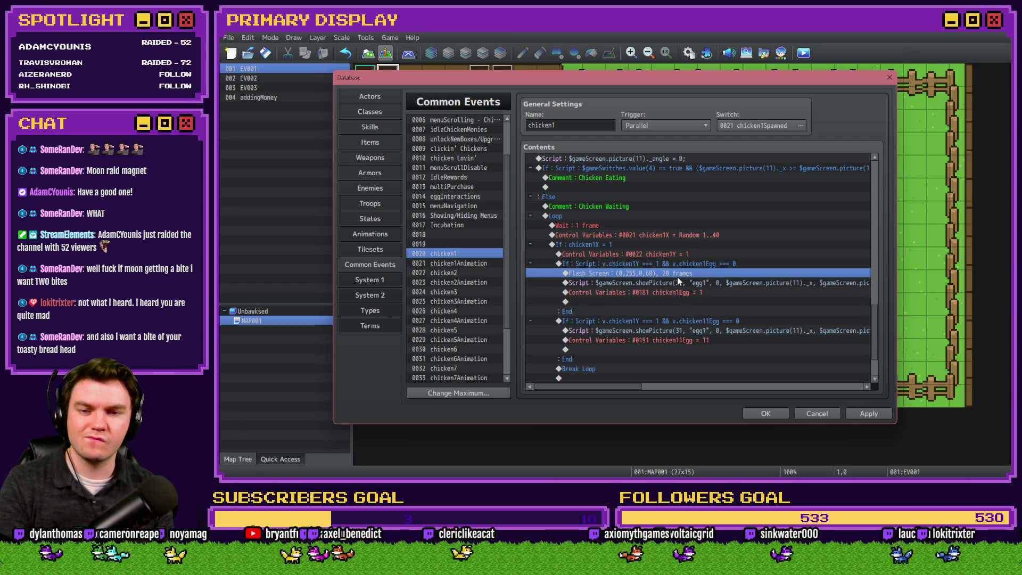
pyautogui.press('Delete')
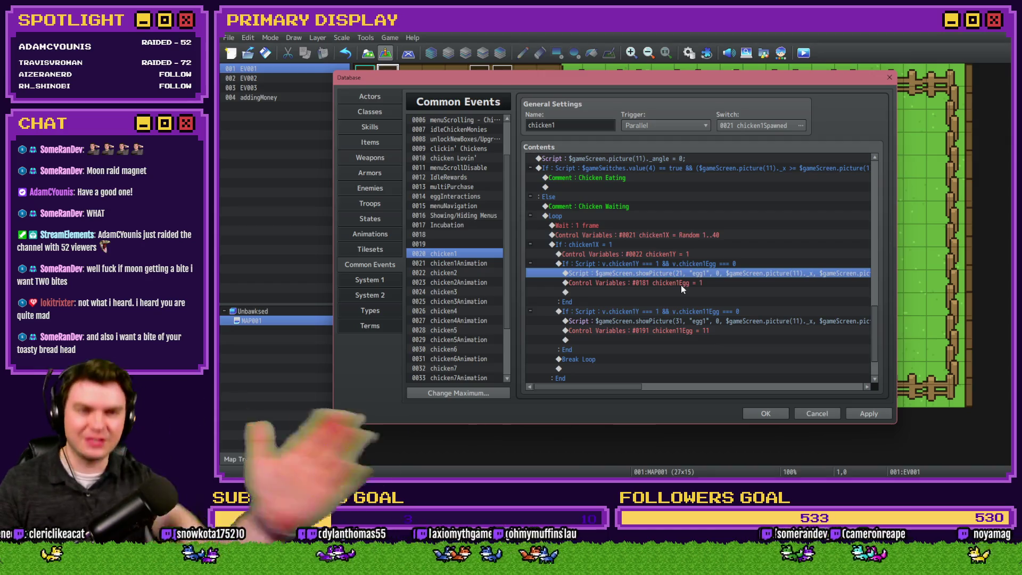
# - Give each egg branch its own Break Loop, set chicken1Y back to Random, and close the Database
pyautogui.click(683, 264)
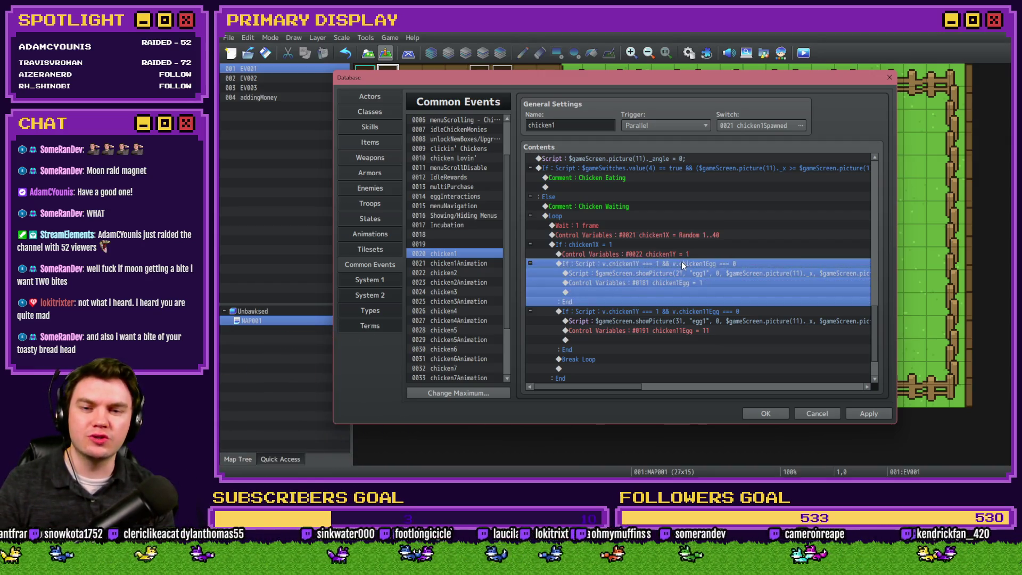
pyautogui.click(678, 313)
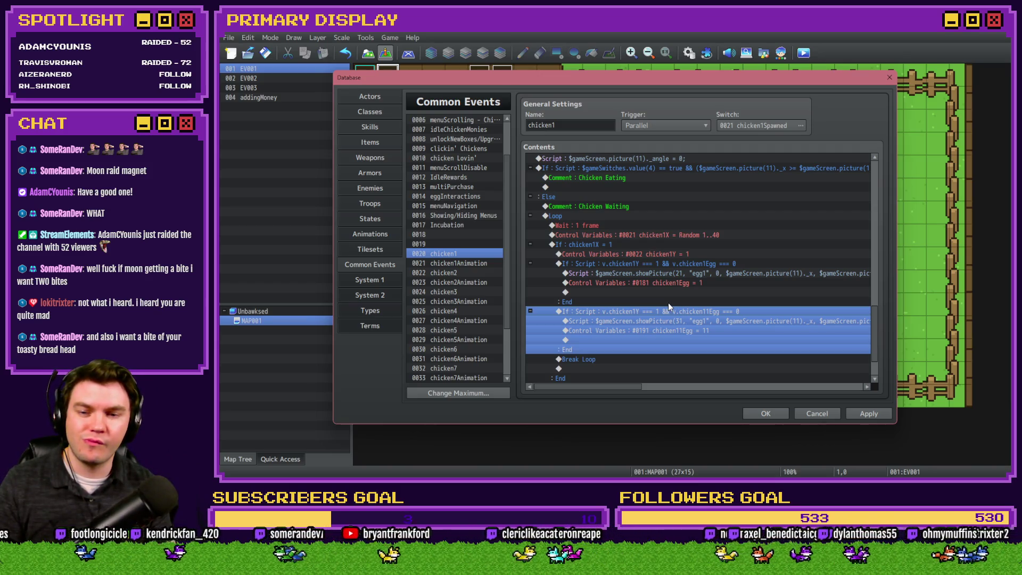
pyautogui.scroll(-2, 637, 339)
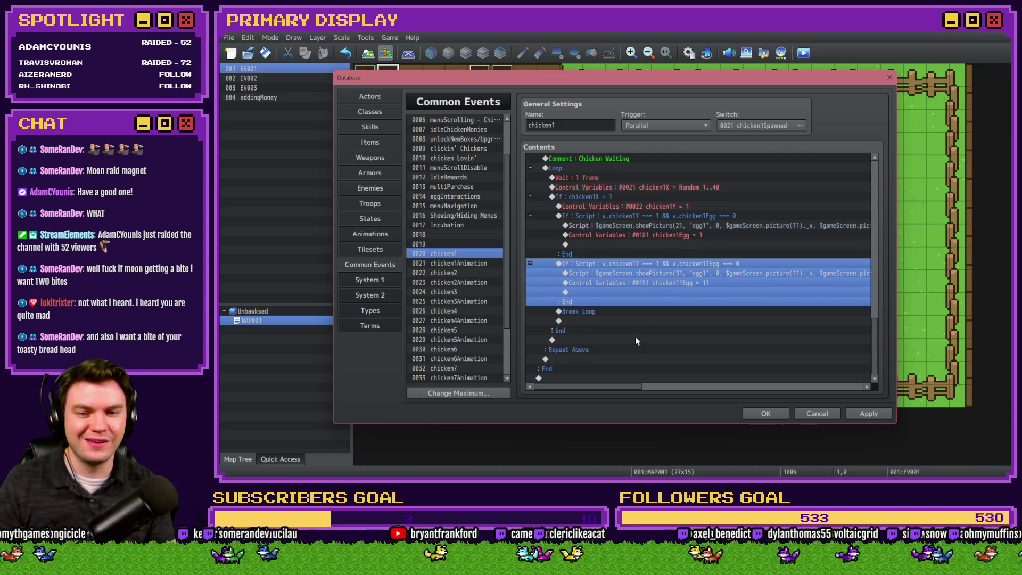
pyautogui.click(616, 311)
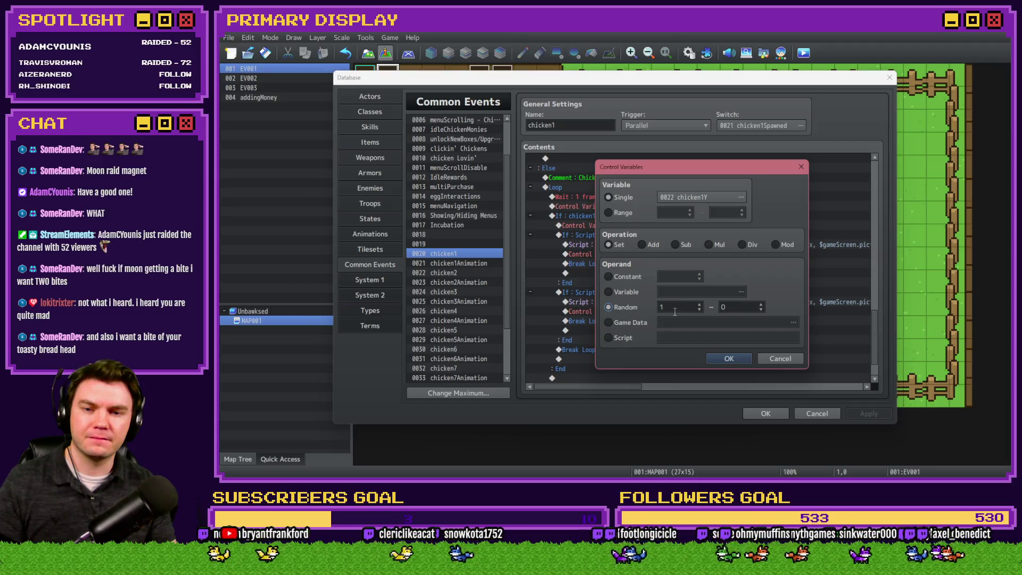
pyautogui.click(729, 358)
pyautogui.click(769, 412)
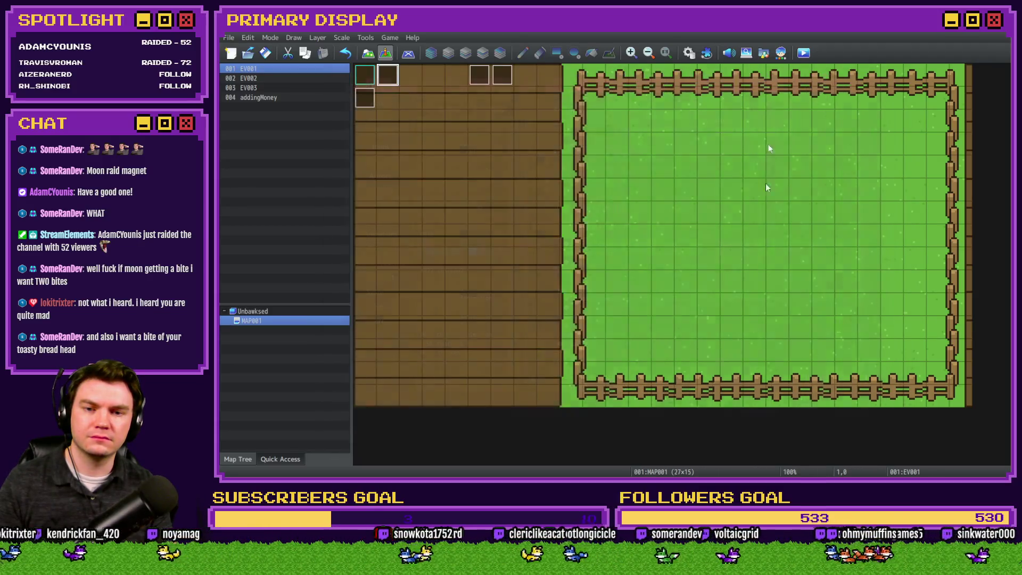
# - Save and playtest, then take the free Leghorn and open its crate
pyautogui.click(802, 53)
pyautogui.press('Return')
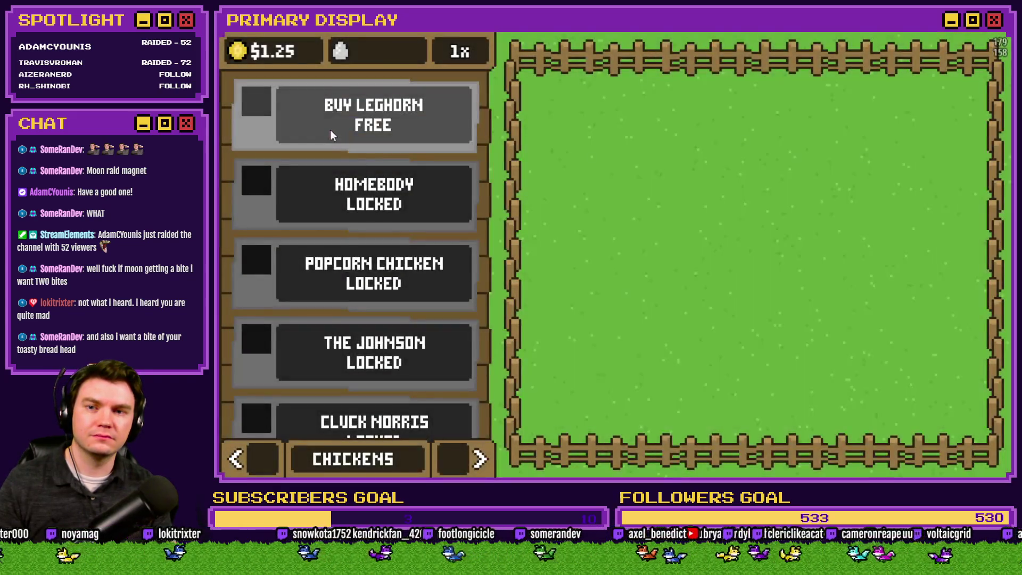
pyautogui.click(331, 131)
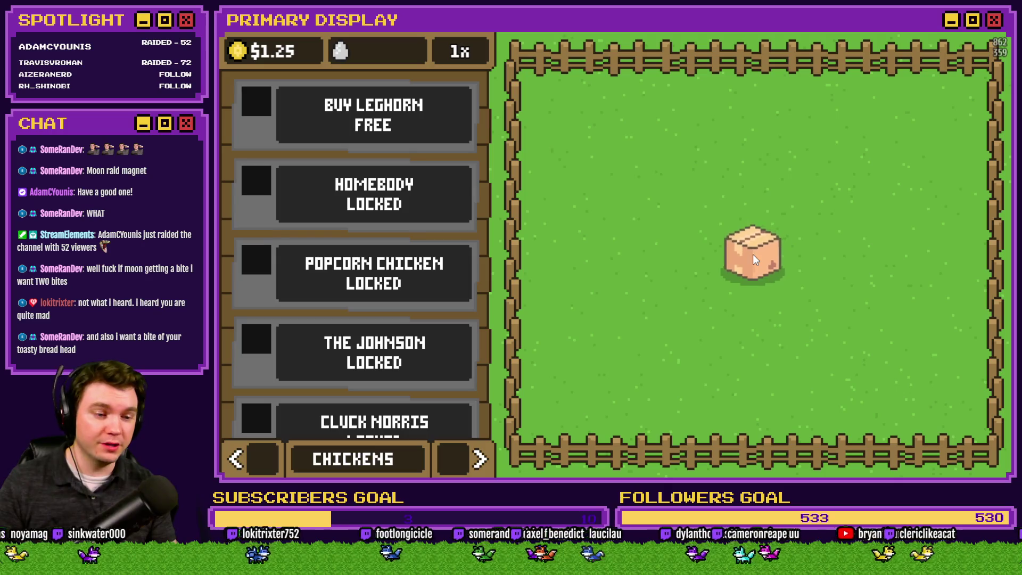
pyautogui.click(753, 255)
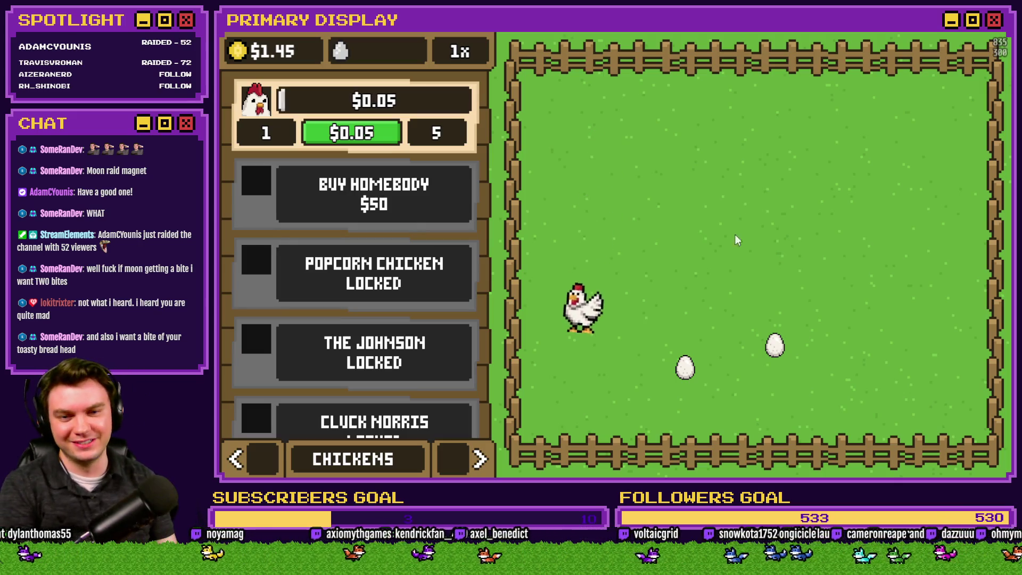
# - Drag the laid eggs into the nests, close the game, and reopen chicken1 in the Database
pyautogui.moveTo(685, 367)
pyautogui.mouseDown()
pyautogui.moveTo(638, 406)
pyautogui.moveTo(296, 355)
pyautogui.mouseUp()
pyautogui.moveTo(774, 346)
pyautogui.mouseDown()
pyautogui.moveTo(456, 323)
pyautogui.moveTo(445, 335)
pyautogui.moveTo(421, 328)
pyautogui.moveTo(401, 340)
pyautogui.moveTo(424, 349)
pyautogui.moveTo(298, 359)
pyautogui.moveTo(565, 317)
pyautogui.moveTo(321, 331)
pyautogui.moveTo(465, 211)
pyautogui.moveTo(421, 298)
pyautogui.moveTo(506, 221)
pyautogui.moveTo(666, 286)
pyautogui.mouseUp()
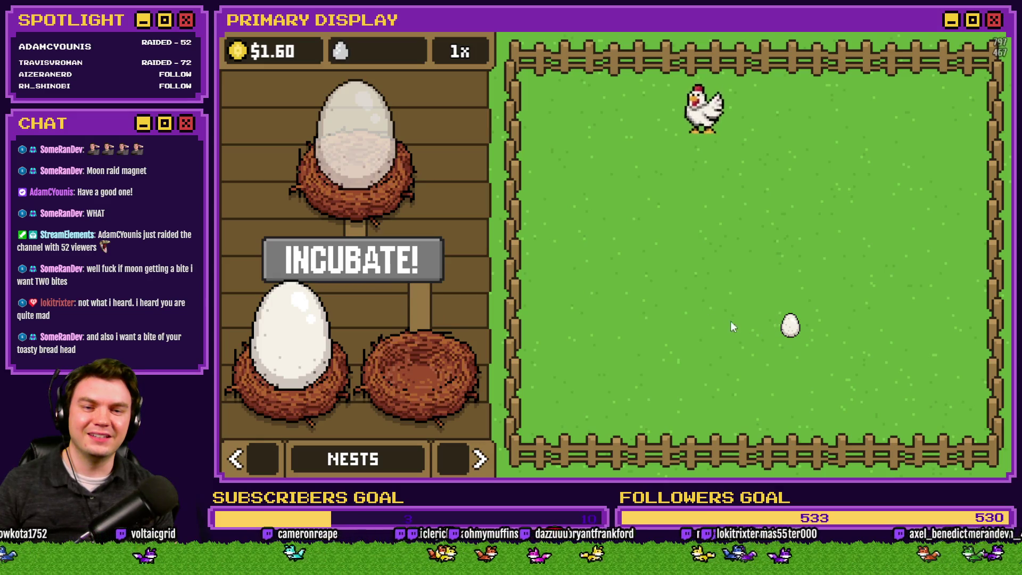
pyautogui.click(774, 329)
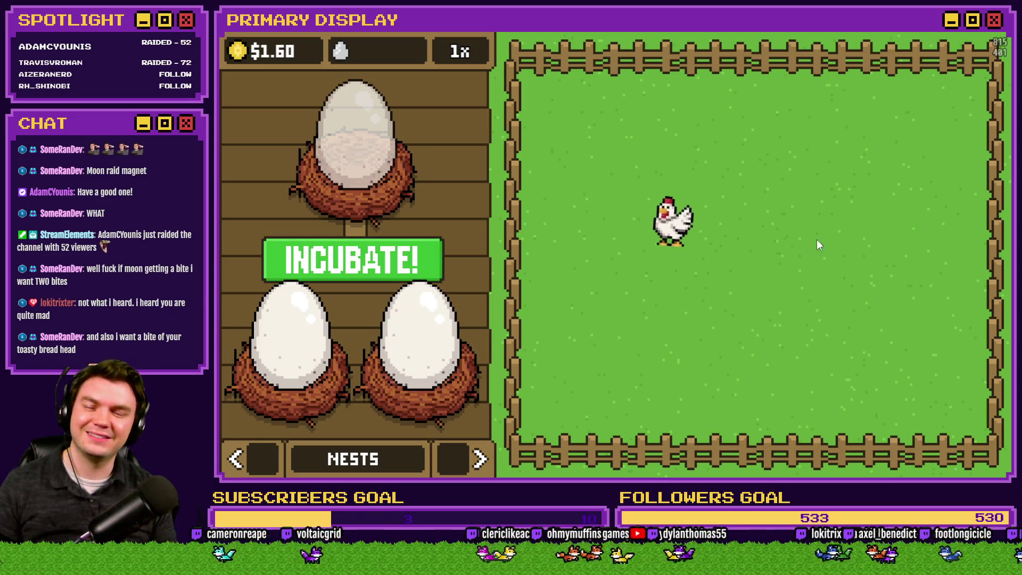
pyautogui.hotkey('alt', 'F4')
pyautogui.click(688, 54)
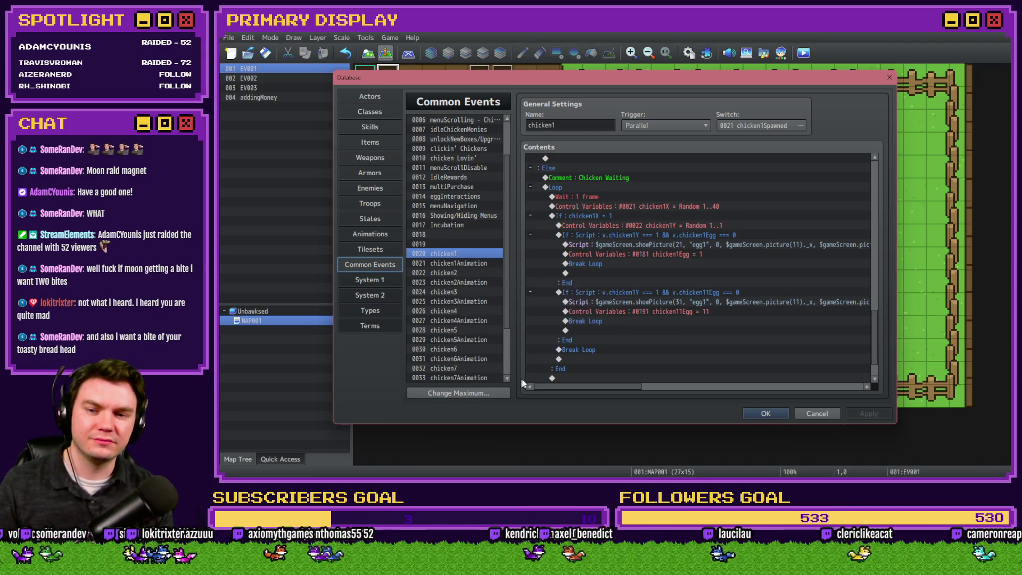
# - Capture a Snipping Tool image of chicken1's finished event commands list
pyautogui.scroll(-2, 617, 349)
pyautogui.moveTo(601, 387); pyautogui.dragTo(596, 387)
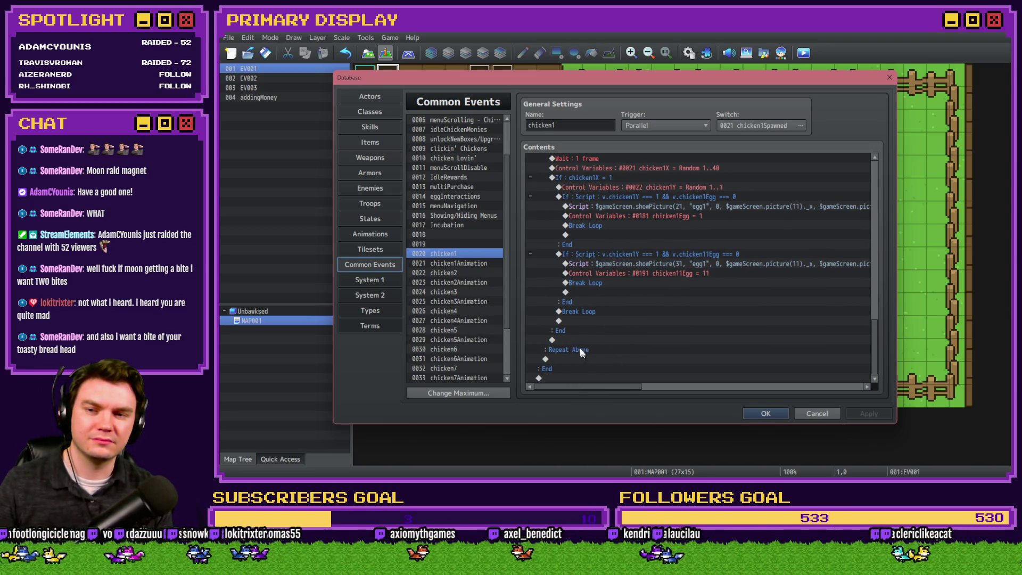
pyautogui.moveTo(503, 270); pyautogui.dragTo(511, 339)
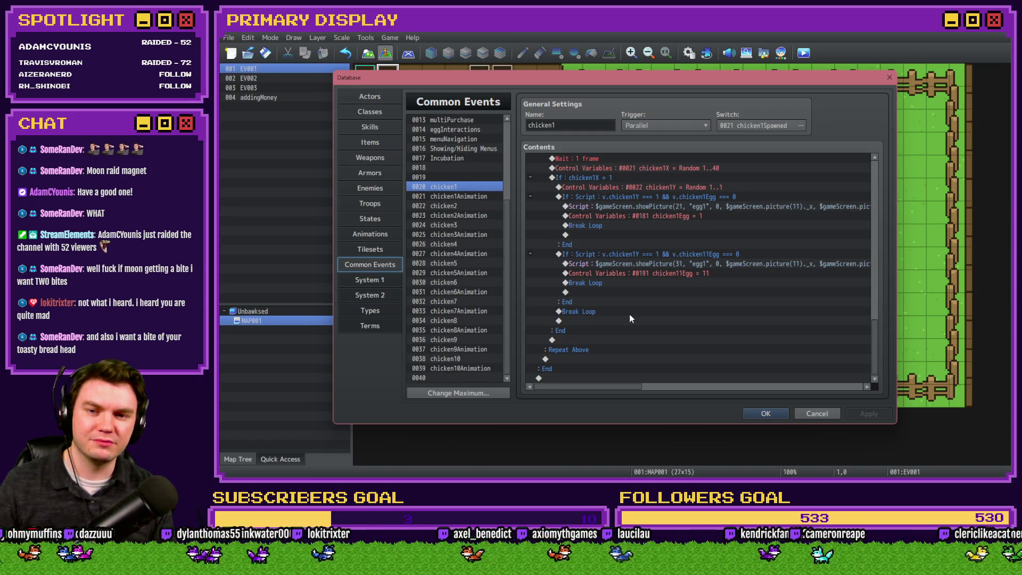
pyautogui.scroll(1, 630, 315)
pyautogui.press('super')
pyautogui.write('snipping Tool')
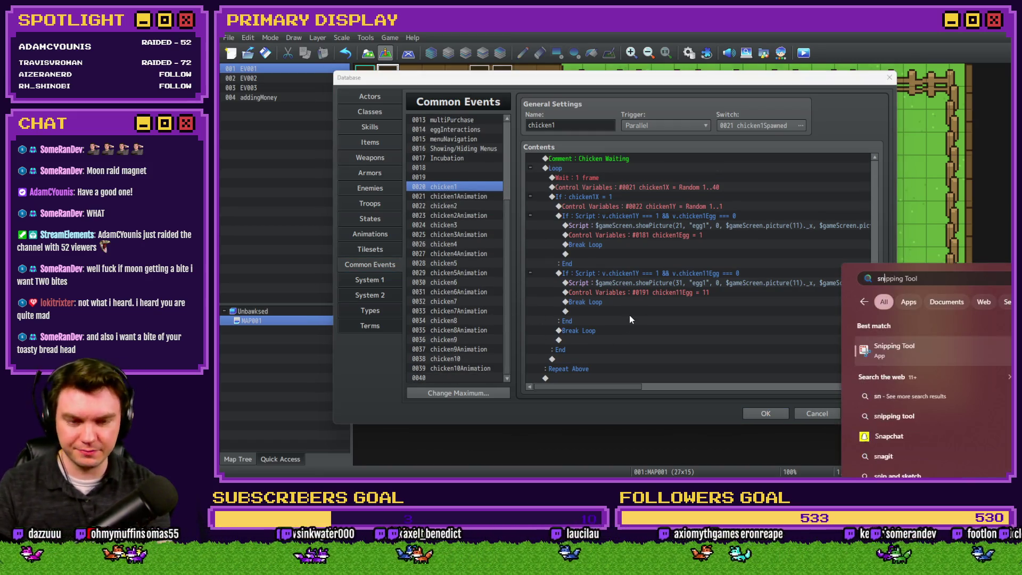
pyautogui.press('Return')
pyautogui.click(327, 105)
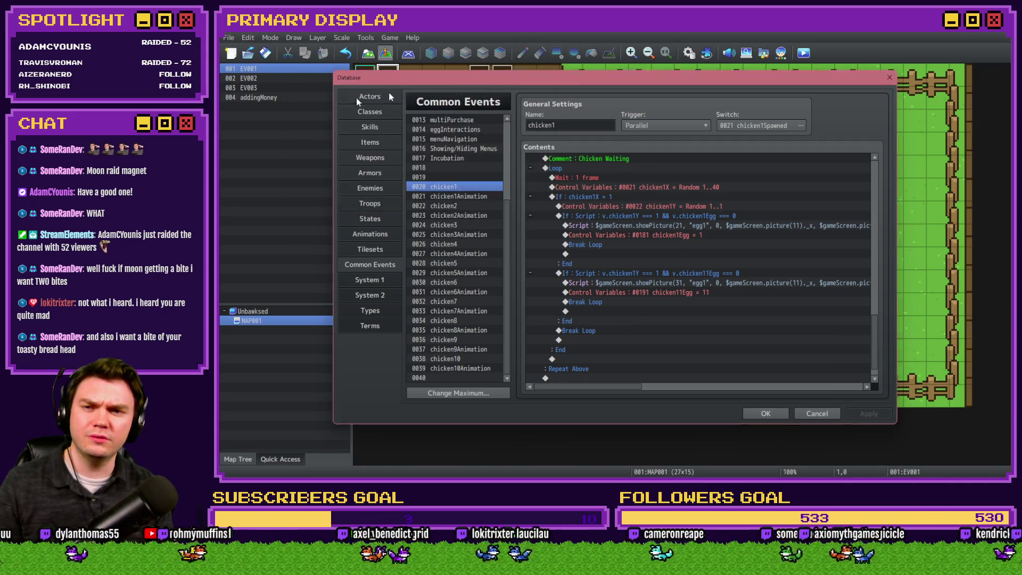
pyautogui.moveTo(873, 151); pyautogui.dragTo(516, 387)
# - Back in the Database, open the chicken2 common event at its chicken2Y random roll
pyautogui.hotkey('alt', 'Tab')
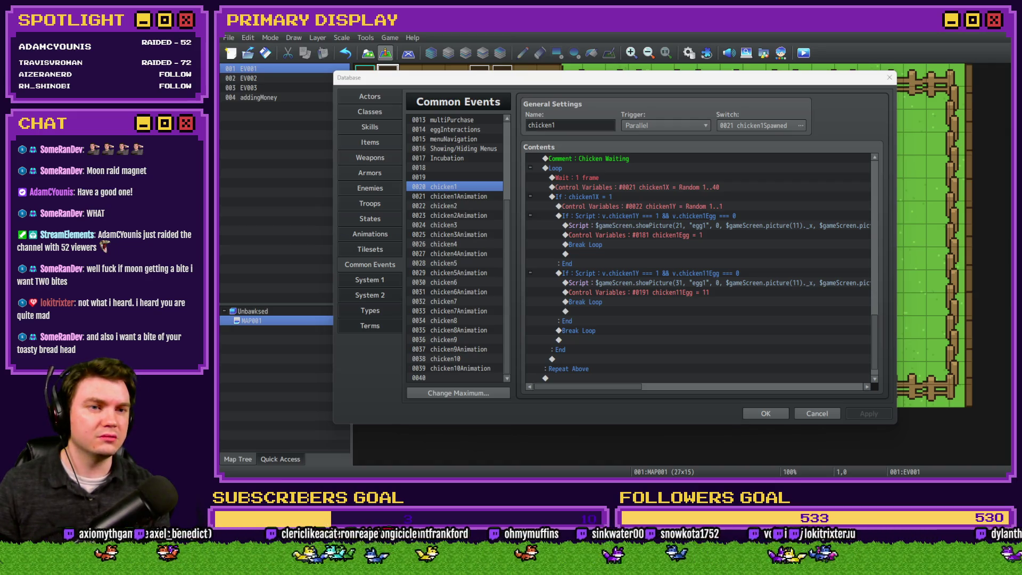
pyautogui.click(444, 206)
pyautogui.click(664, 206)
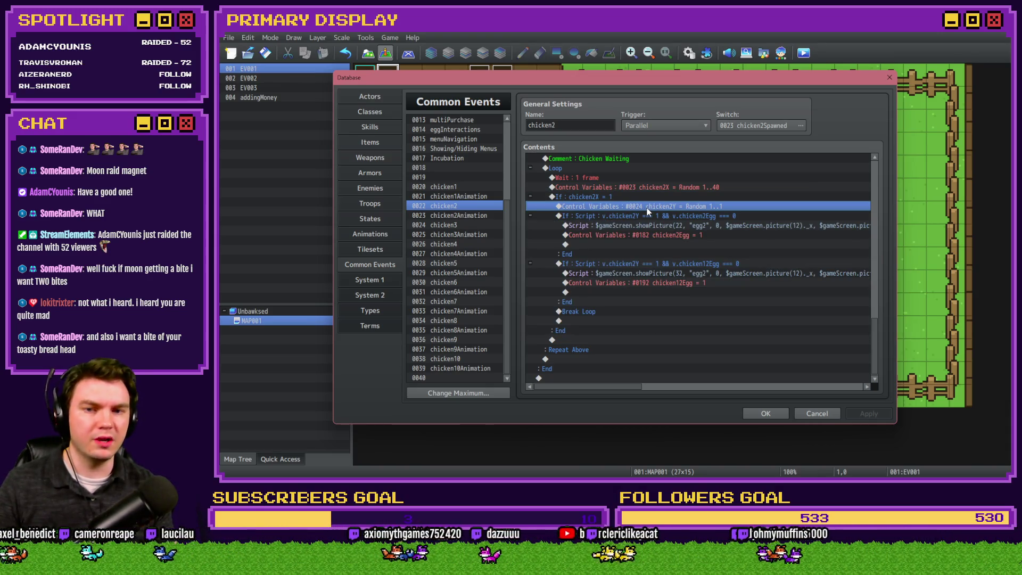
# - Make chicken2's second egg branch set chicken12Egg to 12, then save and playtest
pyautogui.click(652, 217)
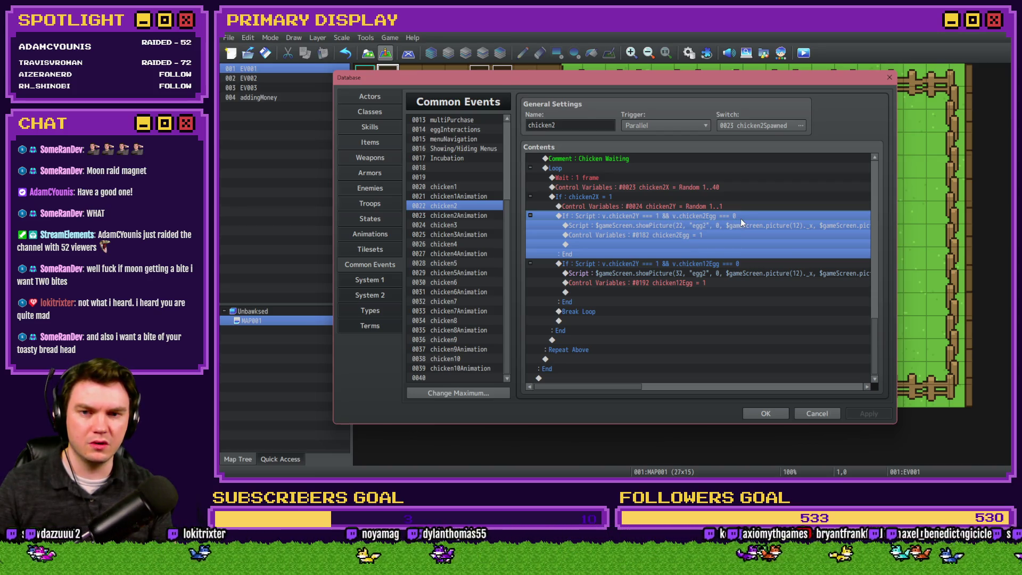
pyautogui.click(713, 225)
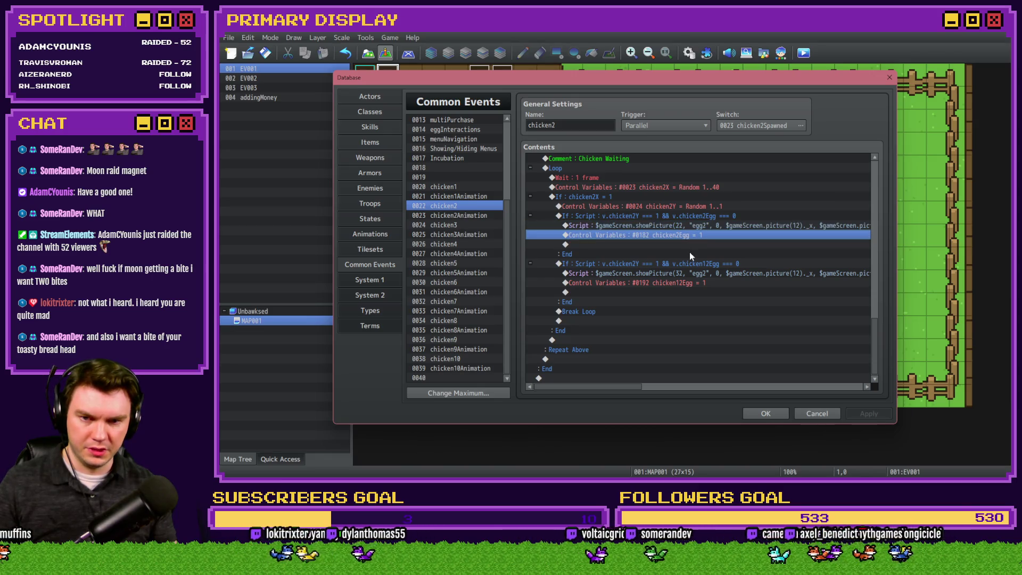
pyautogui.click(638, 265)
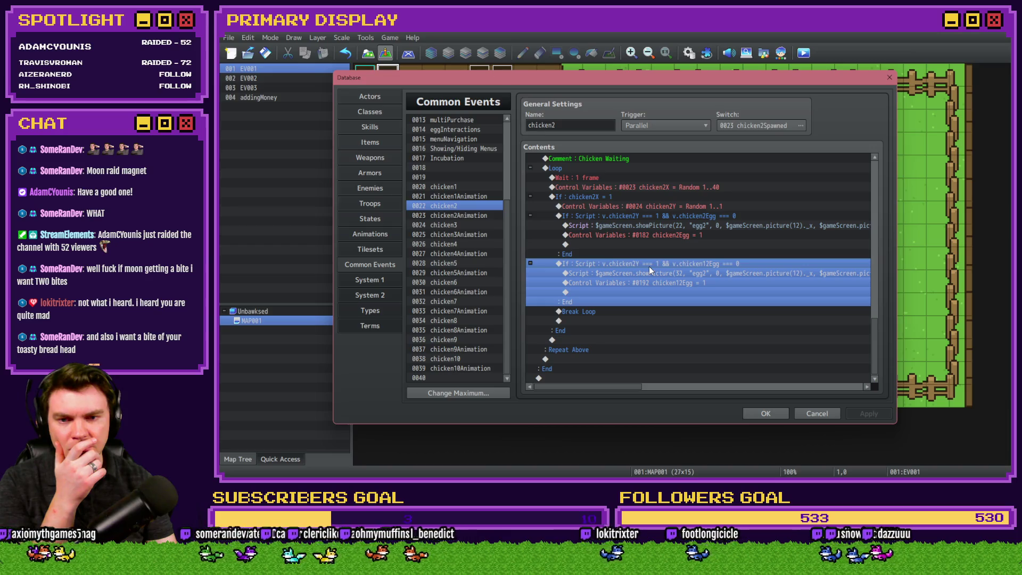
pyautogui.doubleClick(657, 283)
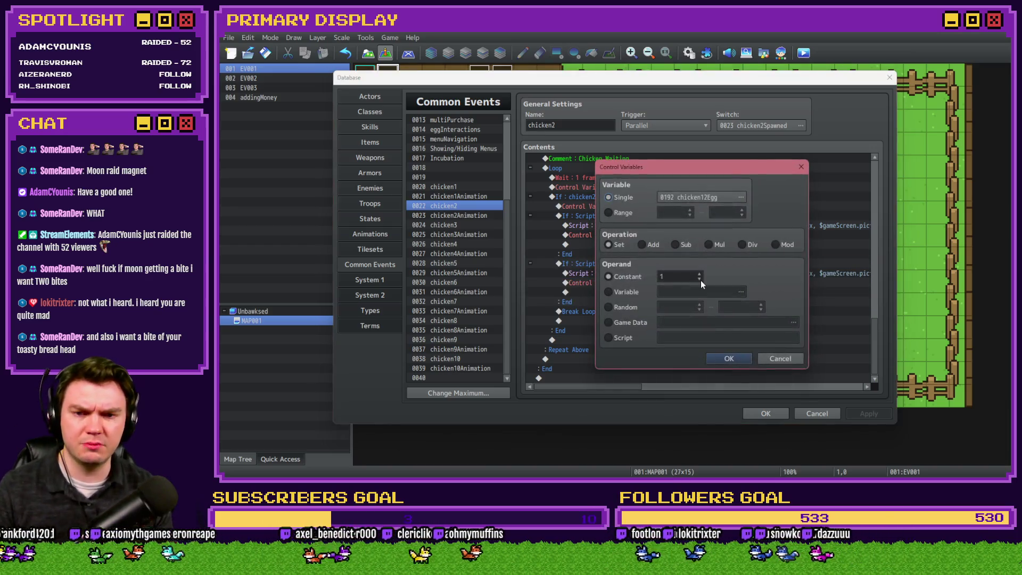
pyautogui.click(727, 359)
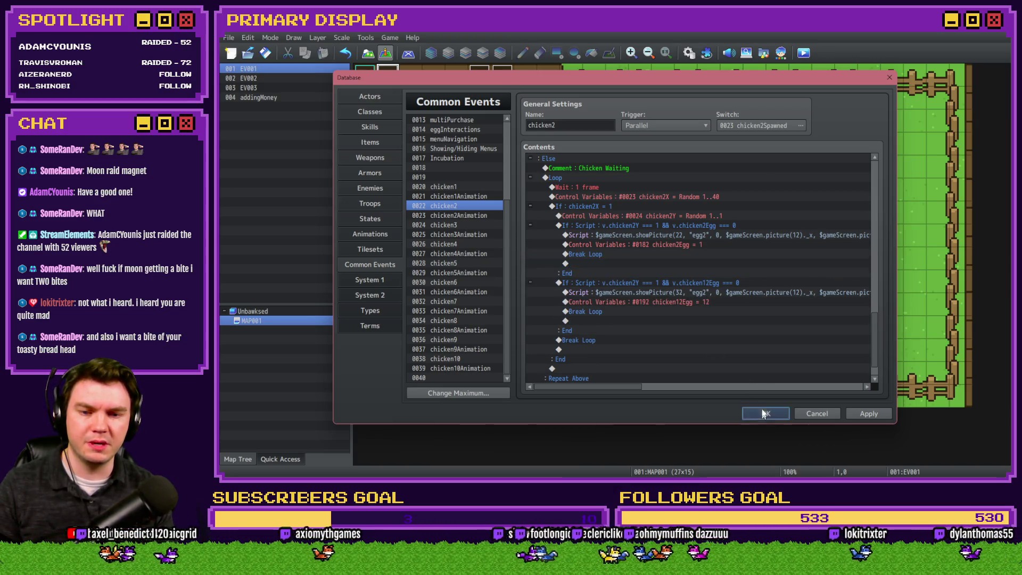
pyautogui.press('Escape')
pyautogui.click(592, 268)
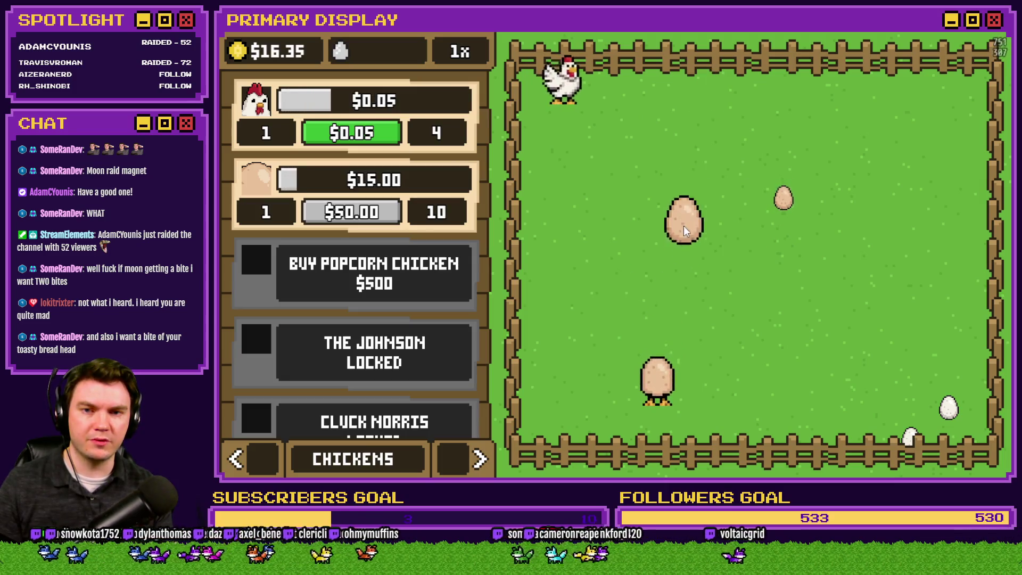
# - In the playtest, switch to the NESTS page, fill all three nests with pen eggs, then close it
pyautogui.click(479, 459)
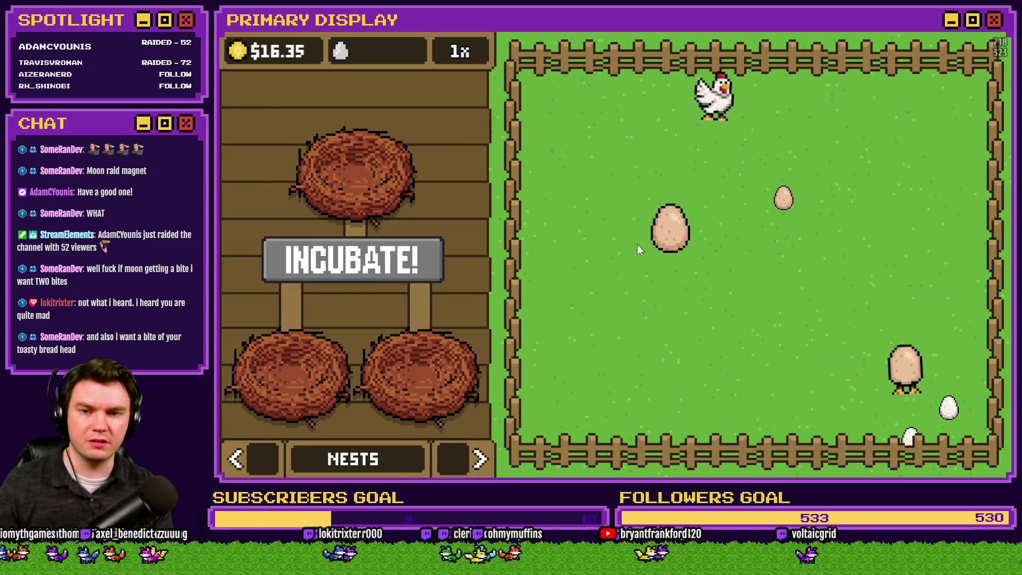
pyautogui.click(682, 233)
pyautogui.click(786, 205)
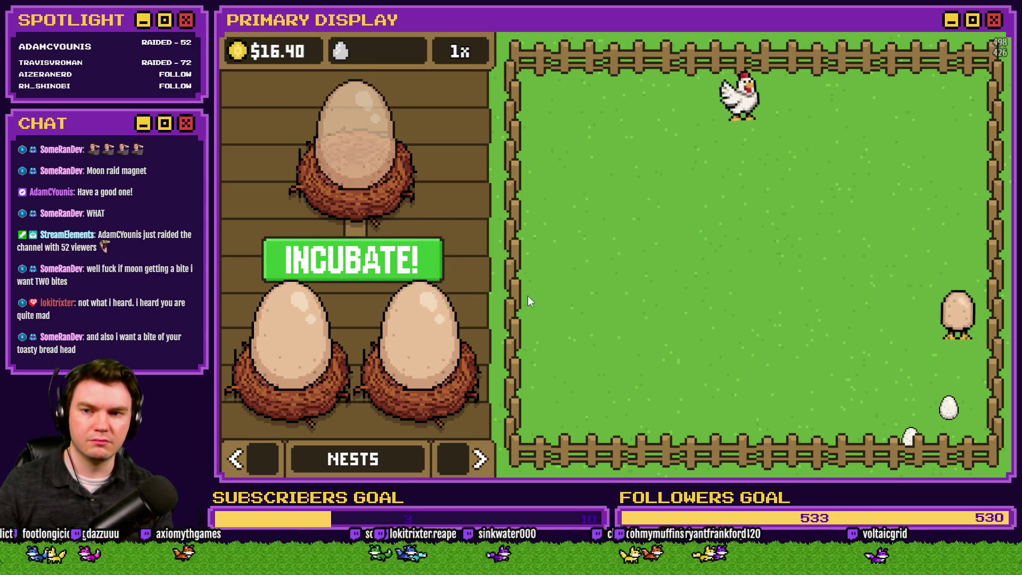
pyautogui.hotkey('alt', 'F4')
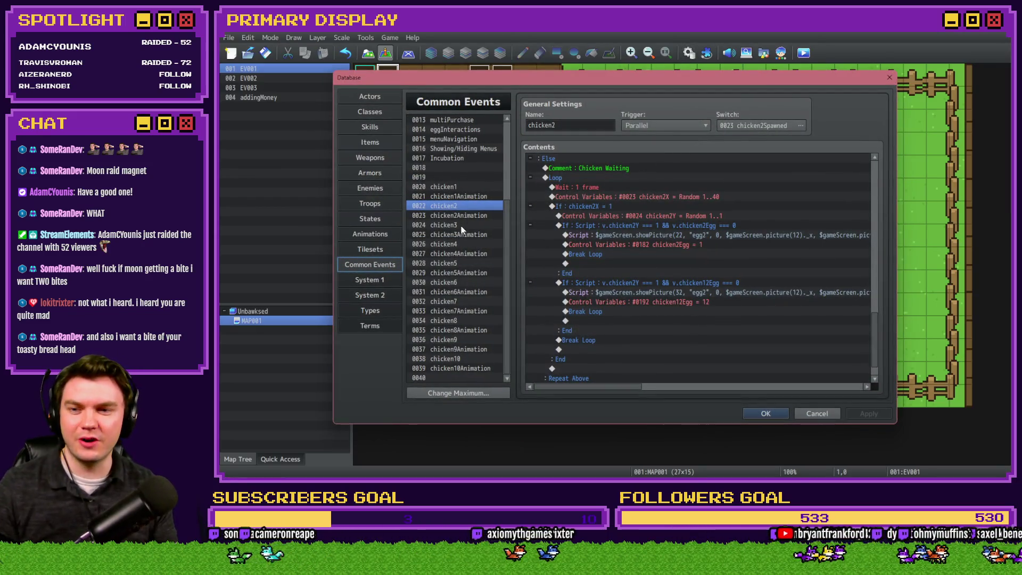
# - Open chicken3 and set its chicken3Y control variable to Random 1..1
pyautogui.click(463, 226)
pyautogui.scroll(-2, 644, 285)
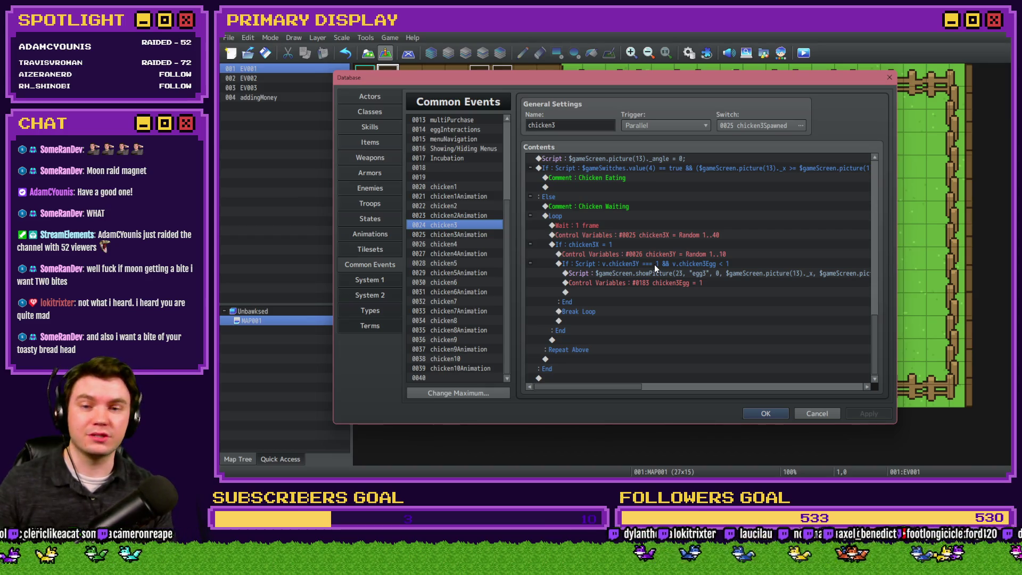
pyautogui.click(658, 255)
pyautogui.press('Return')
pyautogui.click(732, 308)
pyautogui.press('BackSpace')
pyautogui.click(742, 362)
# - Change chicken3's egg branch condition to test the egg variable === 0
pyautogui.click(659, 273)
pyautogui.click(667, 265)
pyautogui.click(666, 273)
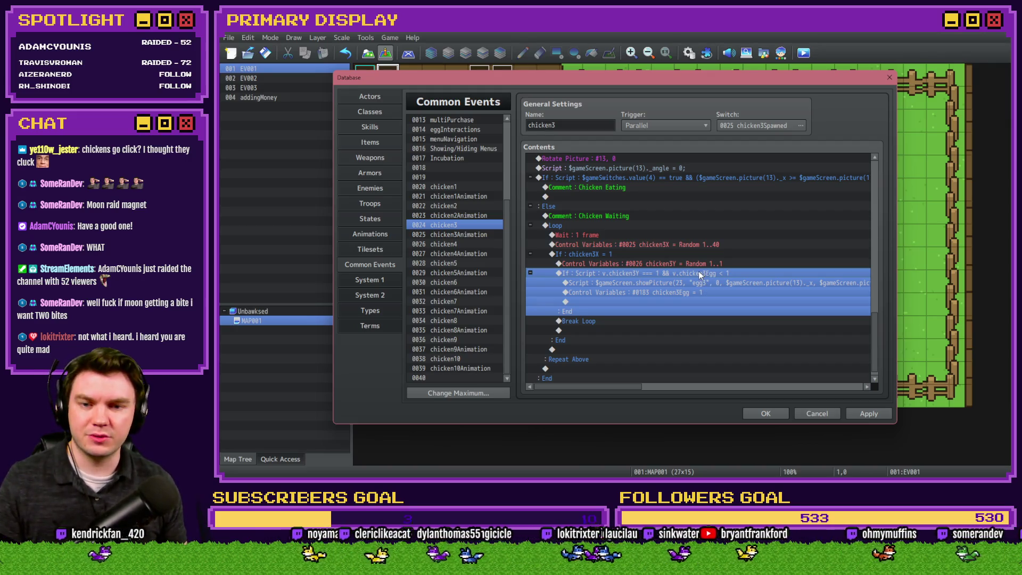
pyautogui.doubleClick(699, 273)
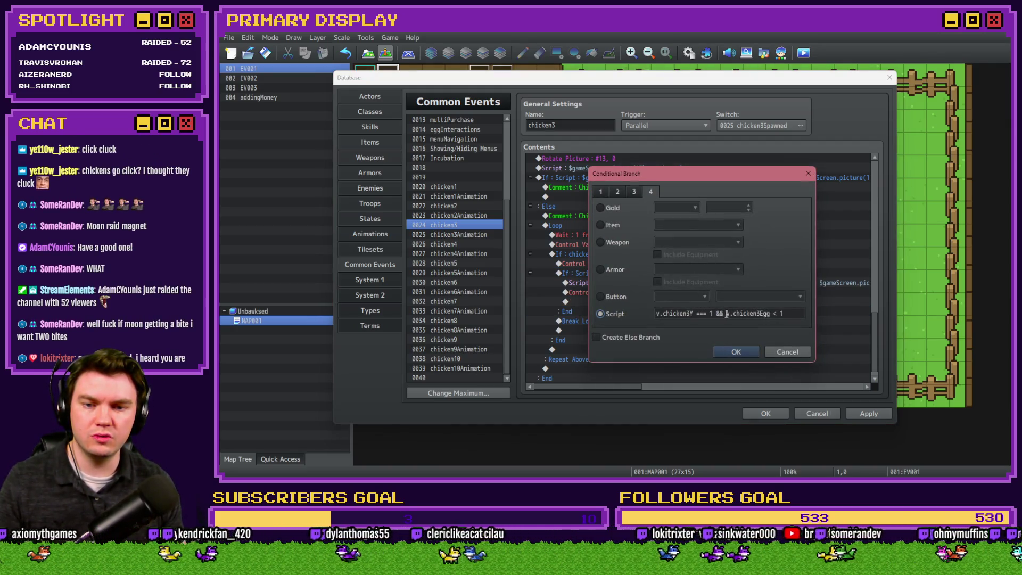
pyautogui.write('===')
pyautogui.press('Return')
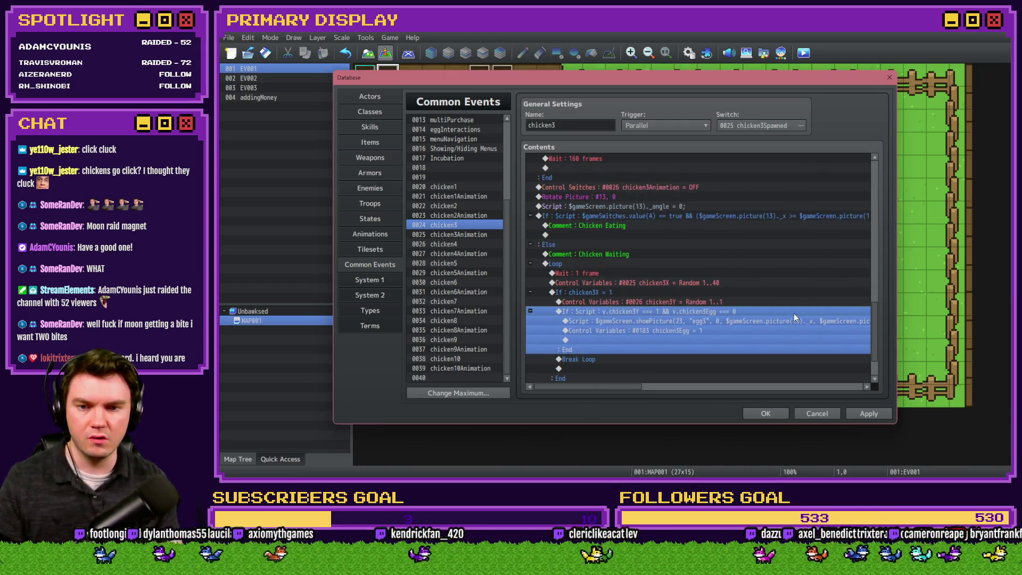
# - Duplicate the egg branch and make the copy's condition check chicken13Egg
pyautogui.click(729, 322)
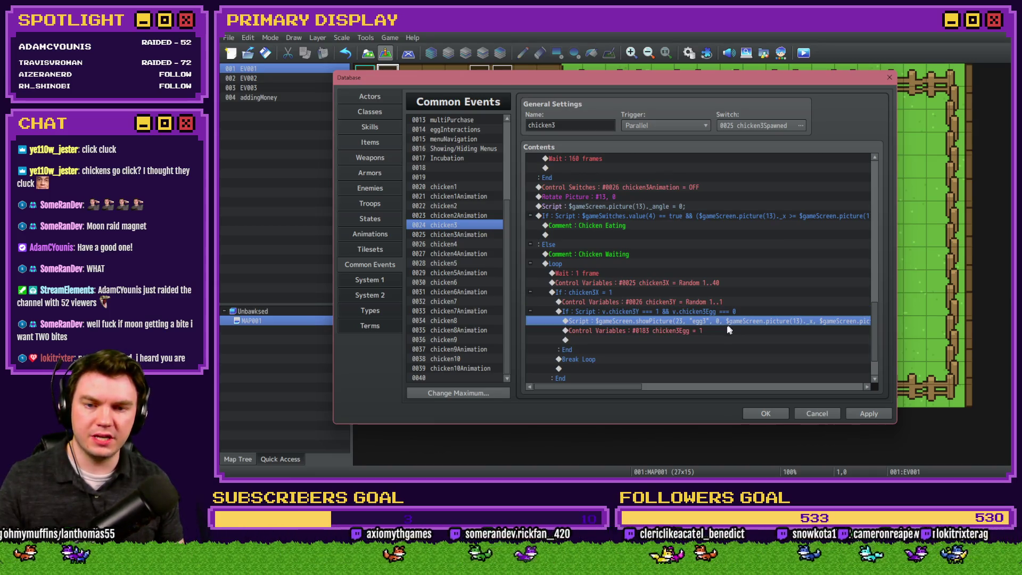
pyautogui.click(704, 311)
pyautogui.scroll(-2, 706, 314)
pyautogui.hotkey('ctrl', 'c')
pyautogui.hotkey('ctrl', 'v')
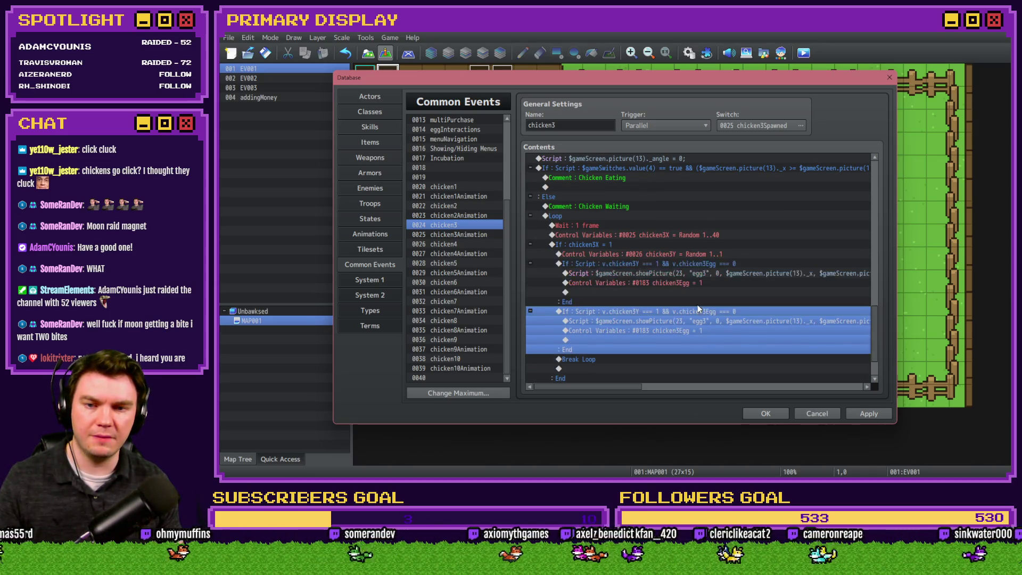
pyautogui.doubleClick(697, 309)
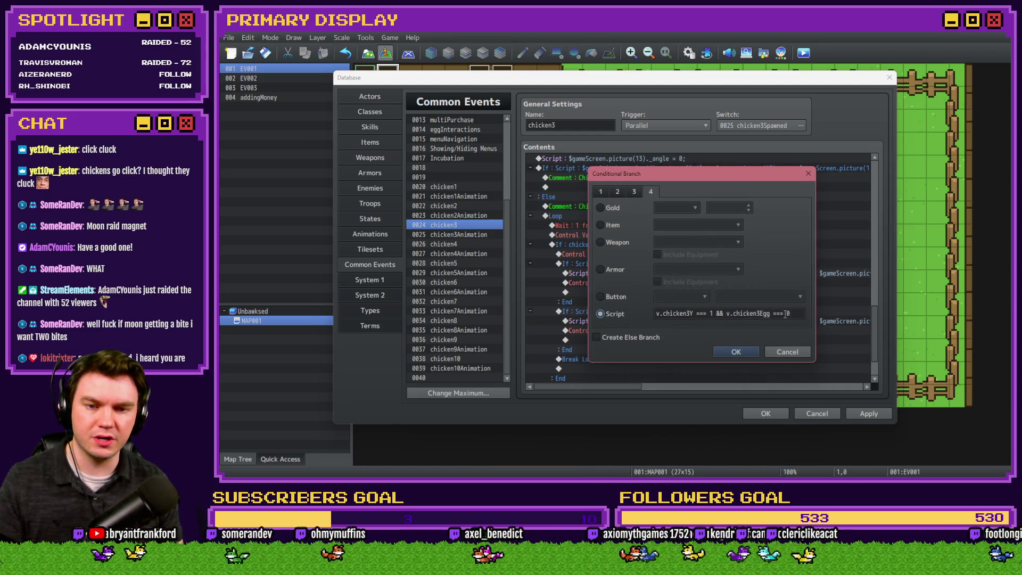
pyautogui.click(763, 313)
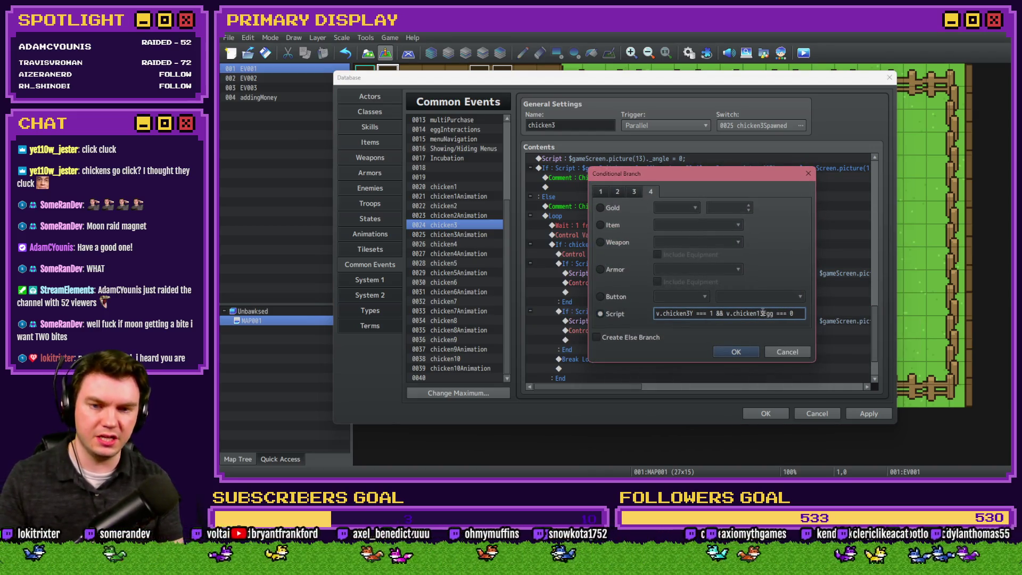
pyautogui.press('Return')
# - Make the duplicate branch show picture 33 and set chicken13Egg
pyautogui.doubleClick(760, 319)
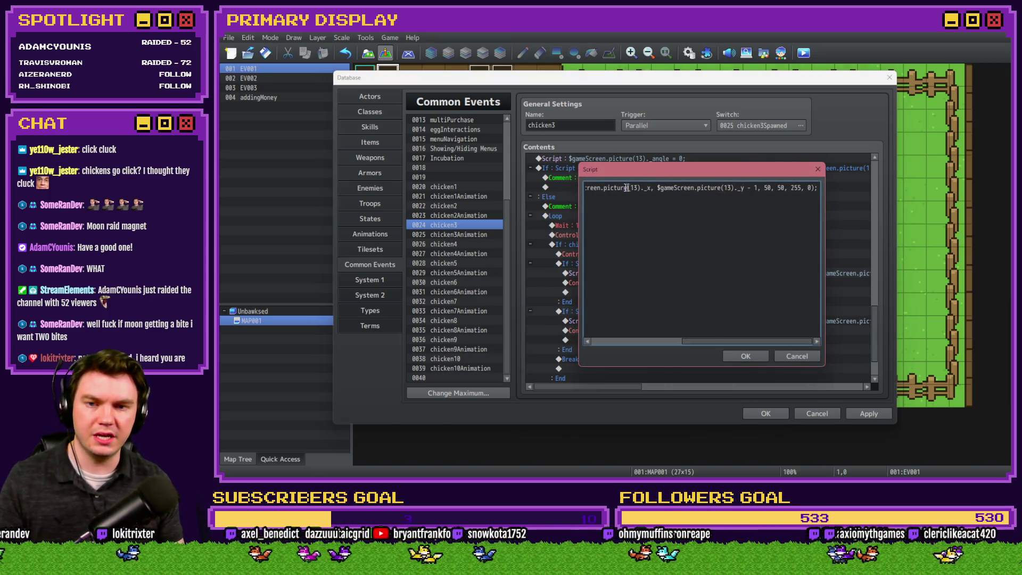
pyautogui.press('Home')
pyautogui.doubleClick(667, 187)
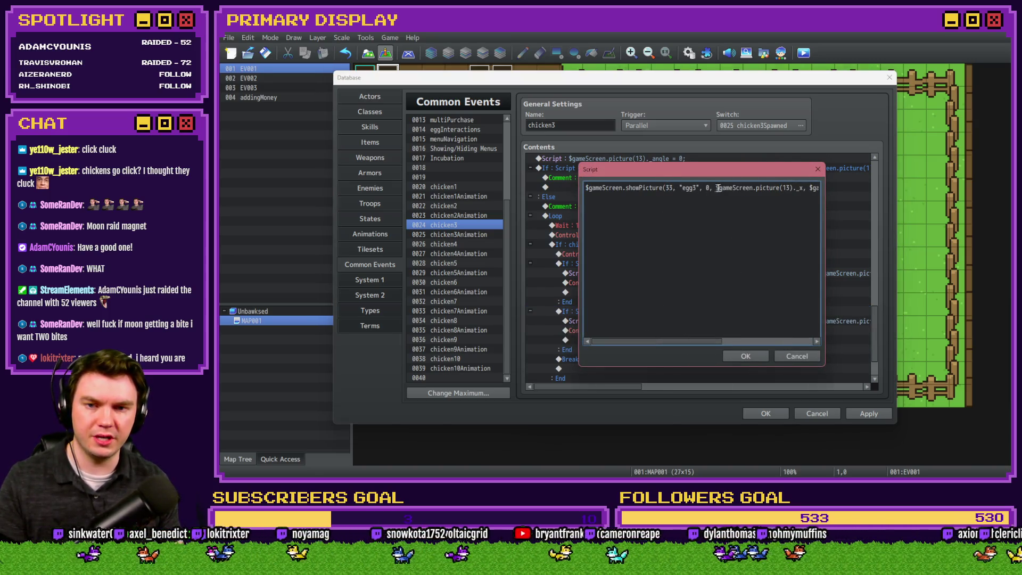
pyautogui.moveTo(797, 187); pyautogui.dragTo(830, 190)
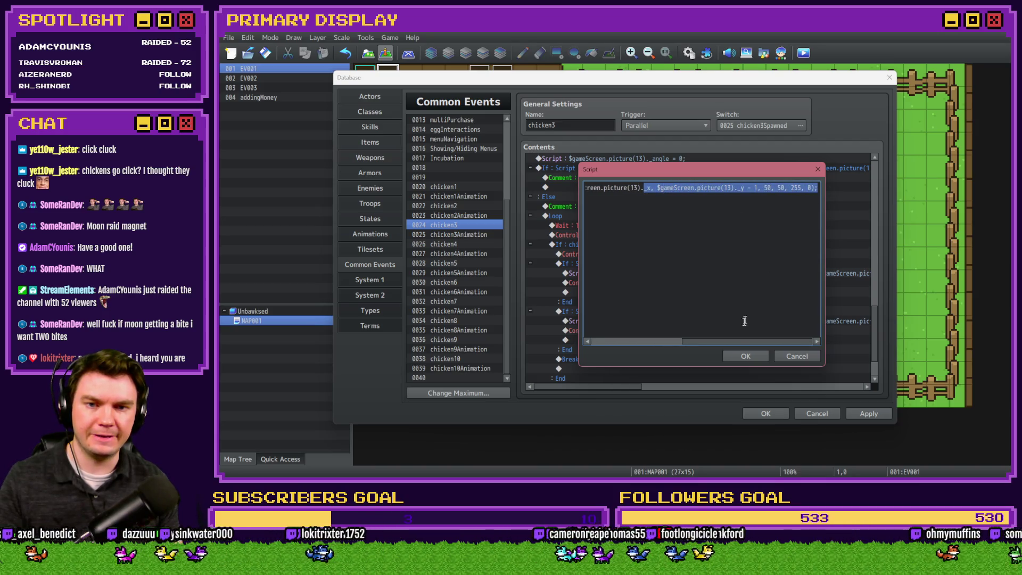
pyautogui.click(745, 355)
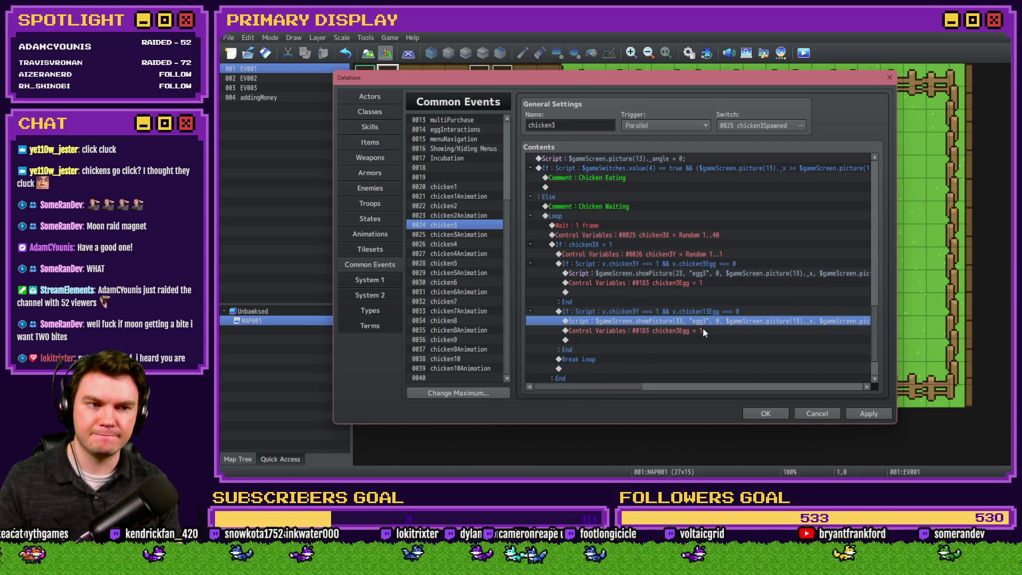
pyautogui.doubleClick(704, 332)
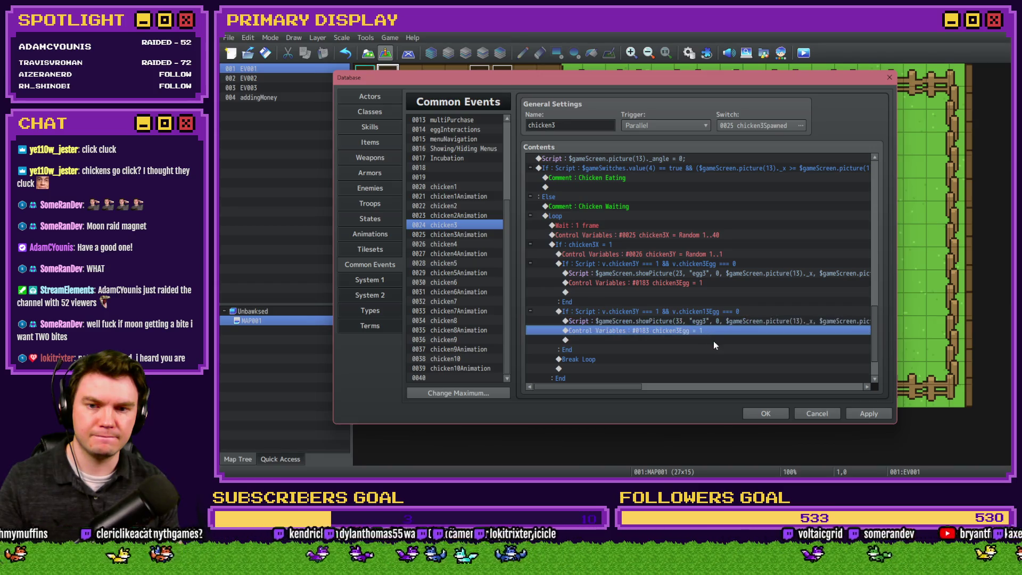
pyautogui.click(718, 198)
pyautogui.doubleClick(756, 276)
pyautogui.click(732, 360)
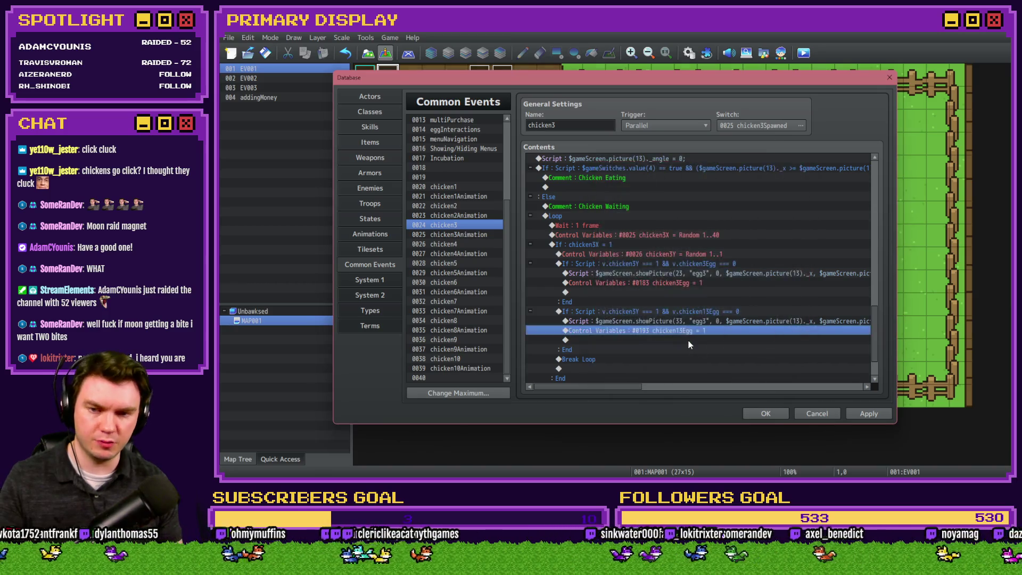
# - Add a Break Loop command at the end of both chicken3 egg branches
pyautogui.scroll(-2, 687, 340)
pyautogui.click(855, 413)
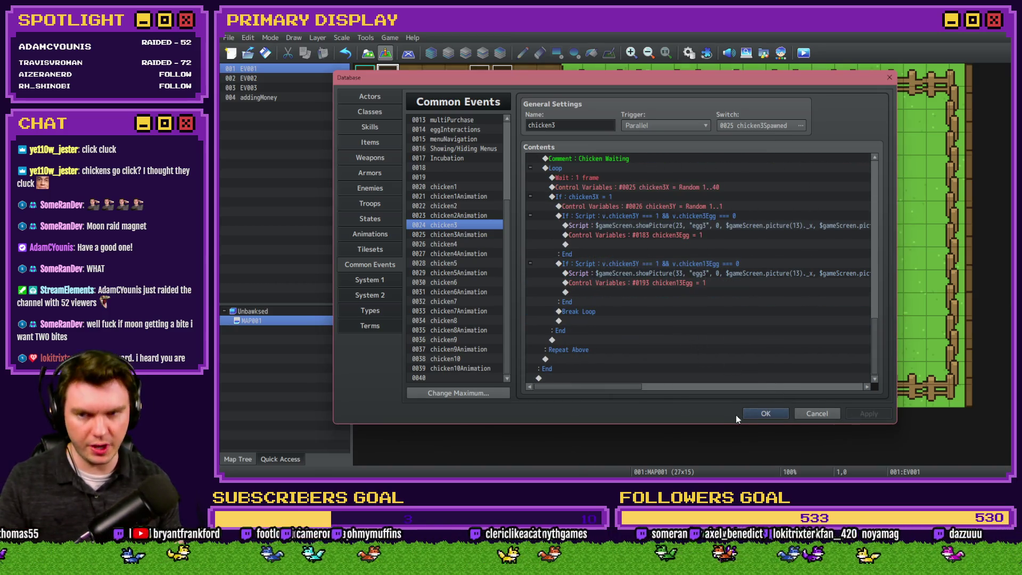
pyautogui.click(585, 312)
pyautogui.hotkey('ctrl', 'c')
pyautogui.click(593, 245)
pyautogui.hotkey('ctrl', 'v')
pyautogui.click(595, 301)
# - Close the Database keeping changes, save, and start a playtest
pyautogui.hotkey('ctrl', 'v')
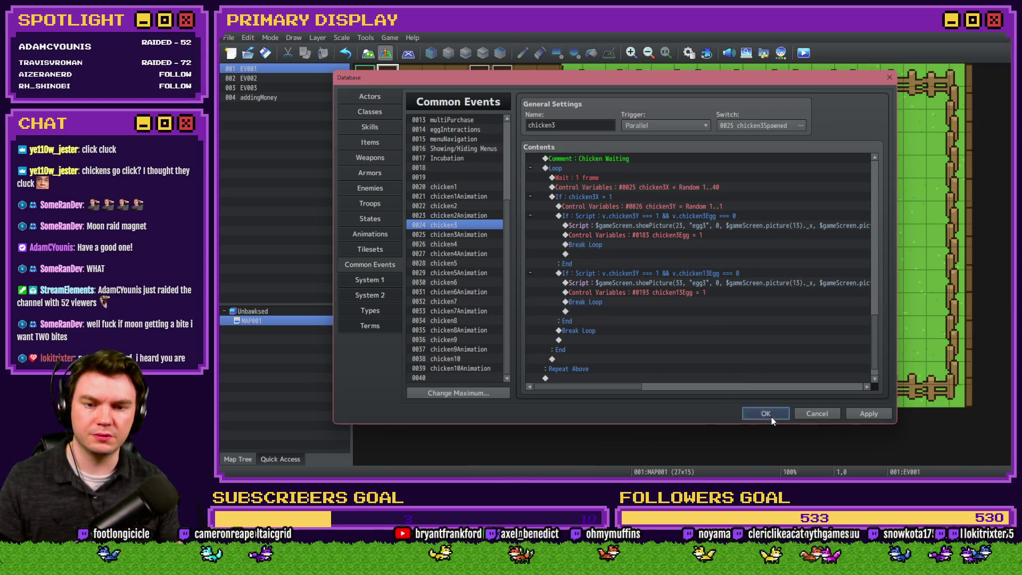
pyautogui.click(771, 417)
pyautogui.click(804, 52)
pyautogui.click(594, 263)
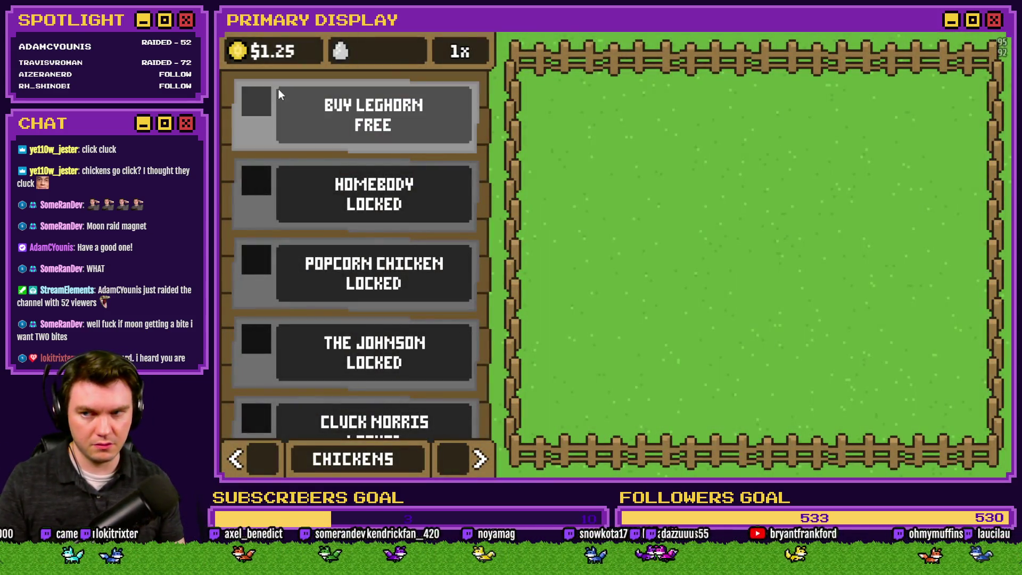
# - Buy the Leghorn and check the nests in the playtest, then close it and reopen the Database
pyautogui.click(278, 92)
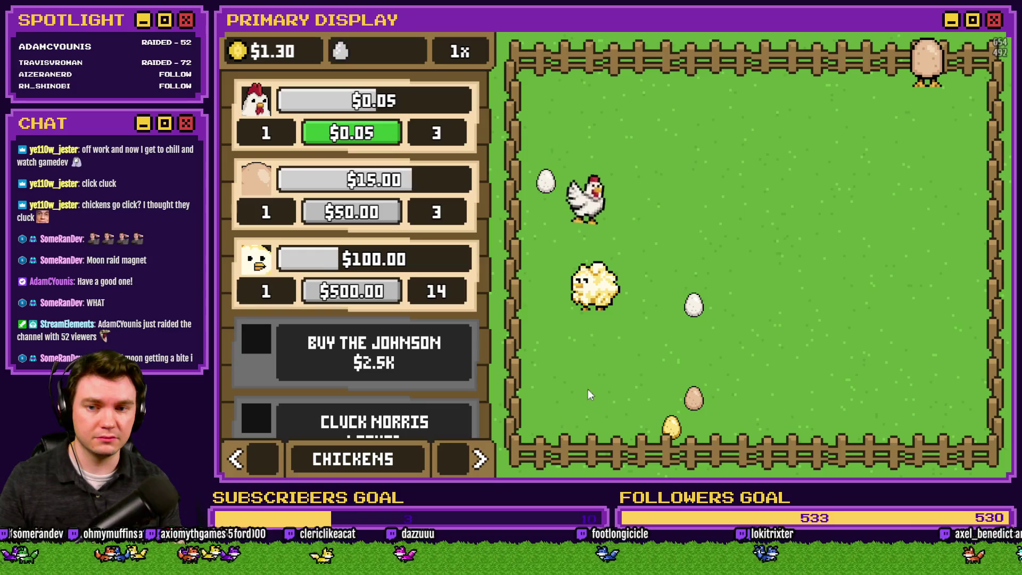
pyautogui.press('Right')
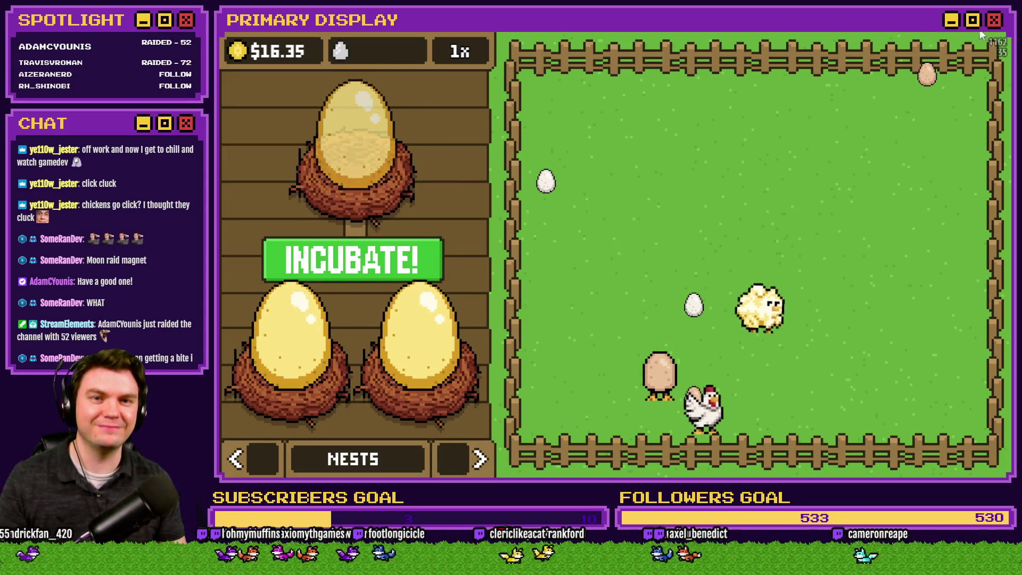
pyautogui.hotkey('alt', 'F4')
pyautogui.click(694, 50)
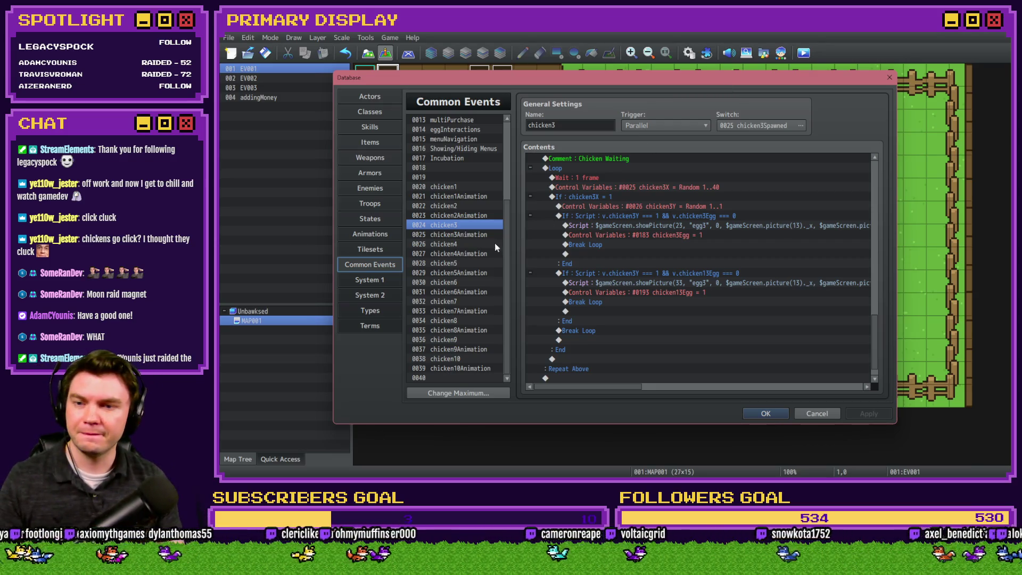
# - Open chicken4 and change its egg-spawning condition to end with === 0
pyautogui.click(464, 244)
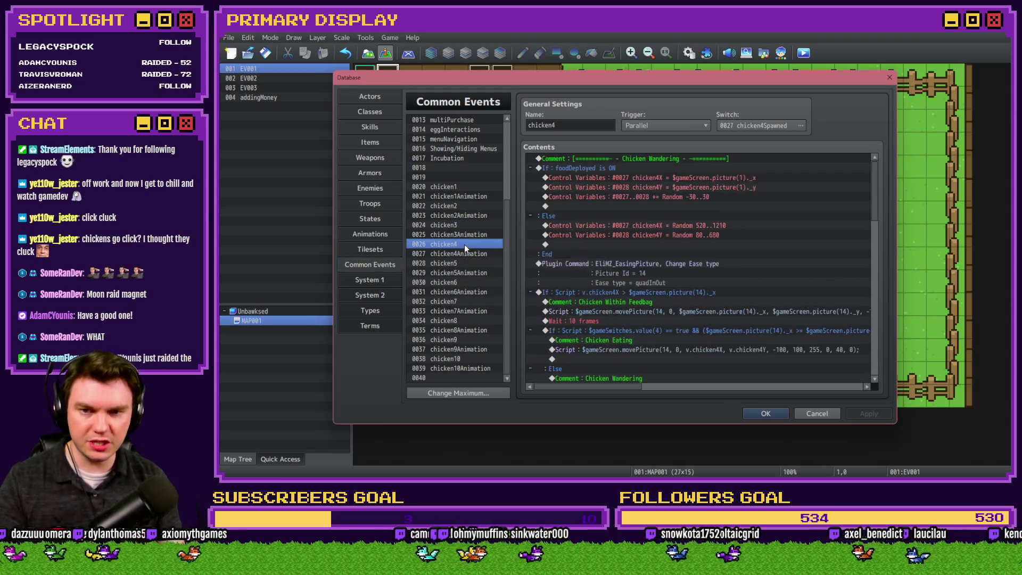
pyautogui.scroll(-10, 876, 264)
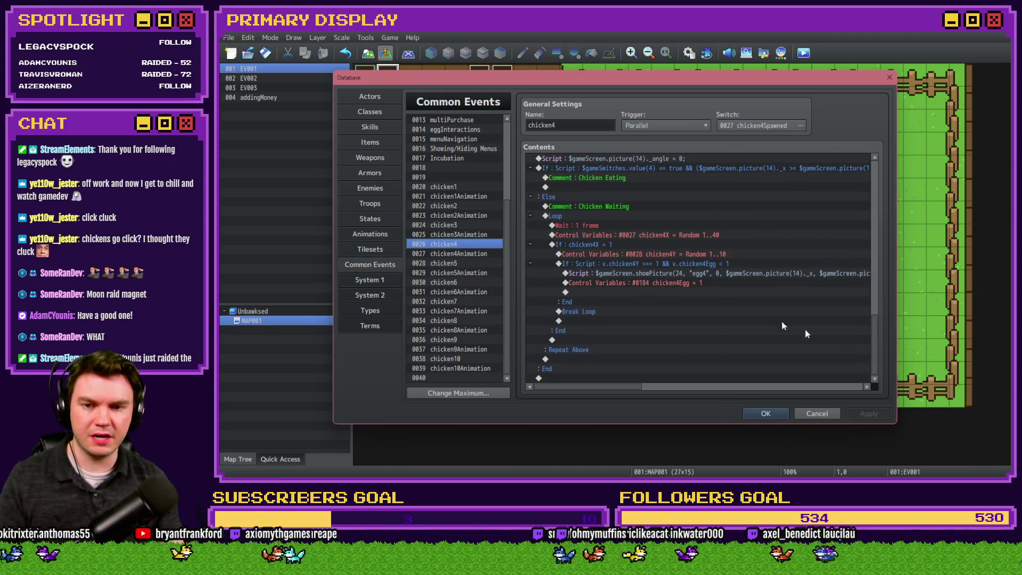
pyautogui.doubleClick(668, 261)
pyautogui.moveTo(773, 313); pyautogui.dragTo(805, 313)
pyautogui.write('=== 0')
pyautogui.press('Return')
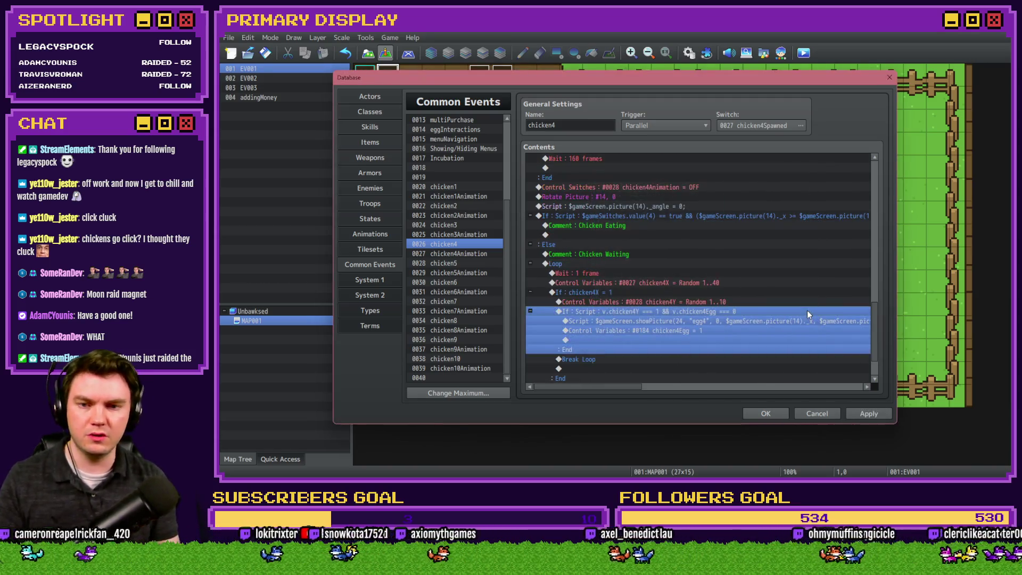
# - Set chicken4's chicken4Y control variable to Random 1..1
pyautogui.click(692, 323)
pyautogui.click(697, 314)
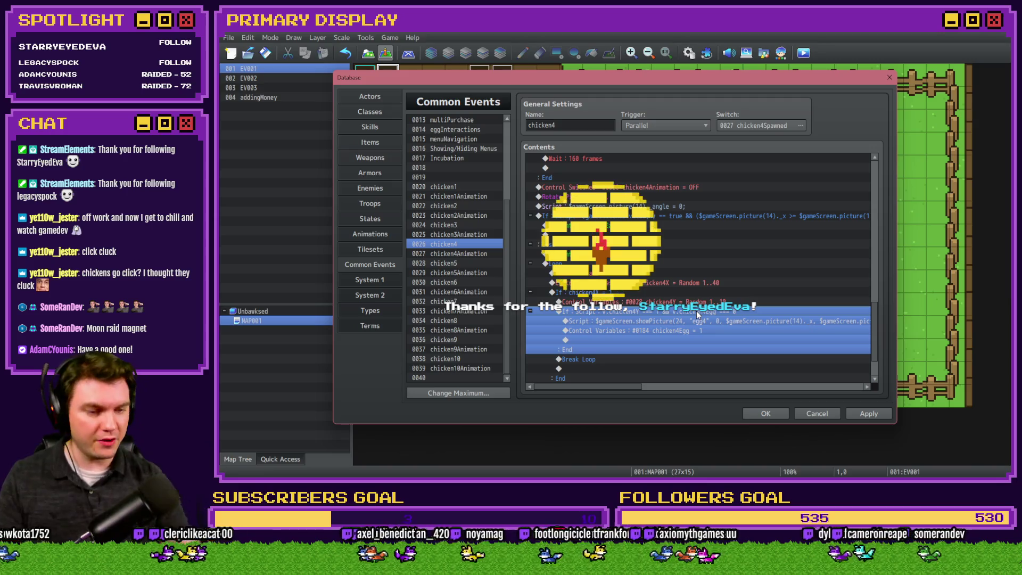
pyautogui.scroll(-2, 672, 318)
pyautogui.press('Up')
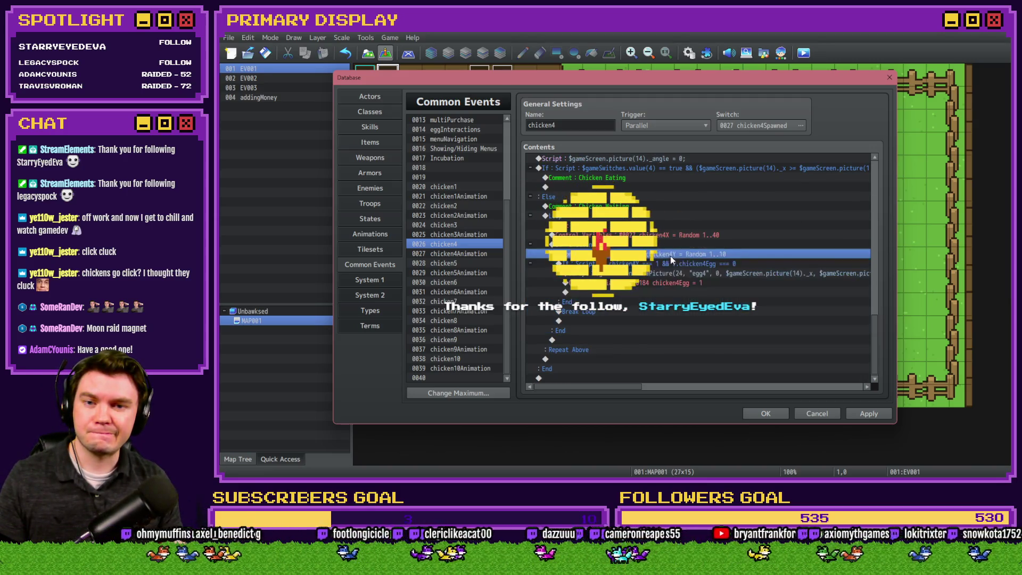
pyautogui.press('Return')
pyautogui.click(734, 358)
# - Duplicate chicken4's egg If block and make the copy's condition check chicken14Egg
pyautogui.click(688, 275)
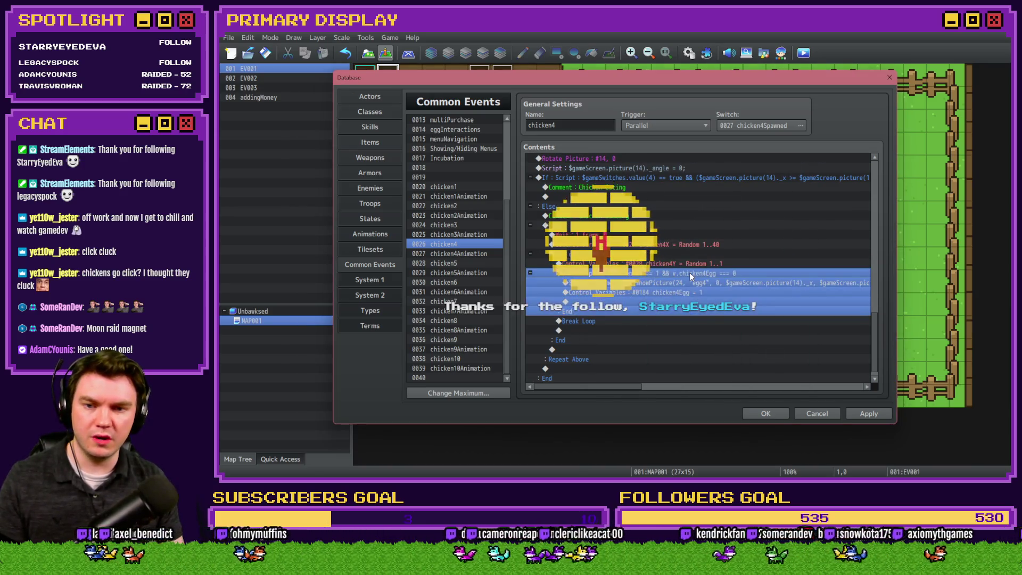
pyautogui.hotkey('ctrl', 'c')
pyautogui.hotkey('ctrl', 'v')
pyautogui.doubleClick(691, 275)
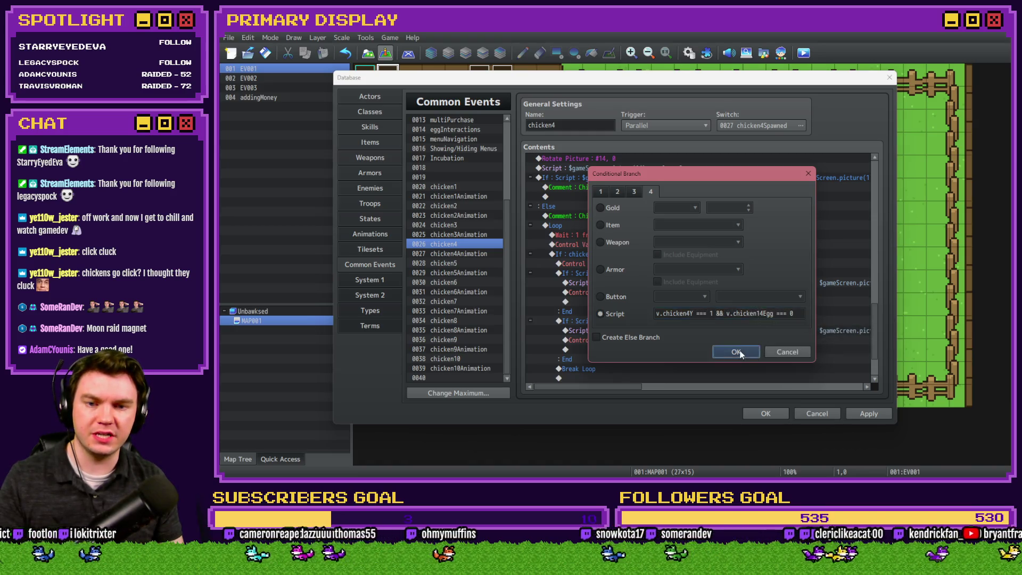
pyautogui.click(725, 350)
# - Make the duplicate branch show picture 34 and set #0194 chicken14Egg to 1
pyautogui.doubleClick(639, 330)
pyautogui.hotkey('shift', 'Home')
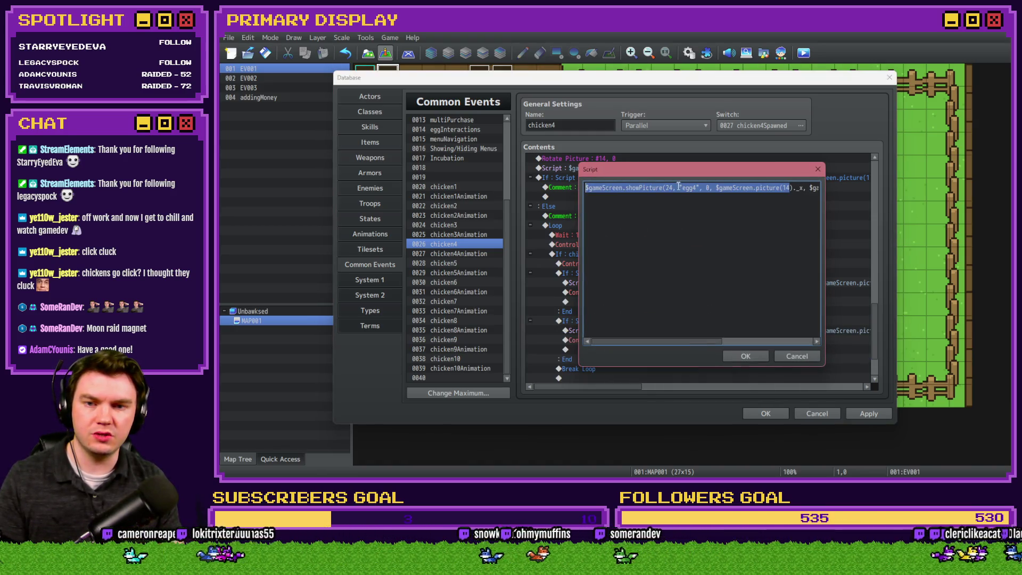
pyautogui.press('Left')
pyautogui.press('BackSpace')
pyautogui.click(740, 356)
pyautogui.doubleClick(671, 339)
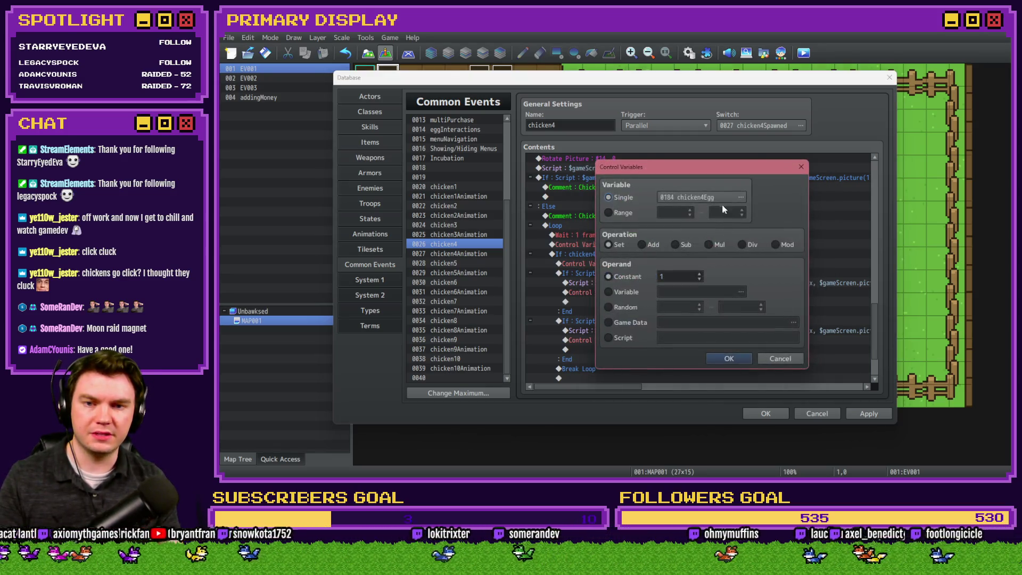
pyautogui.click(725, 196)
pyautogui.click(755, 291)
pyautogui.click(674, 384)
pyautogui.click(668, 351)
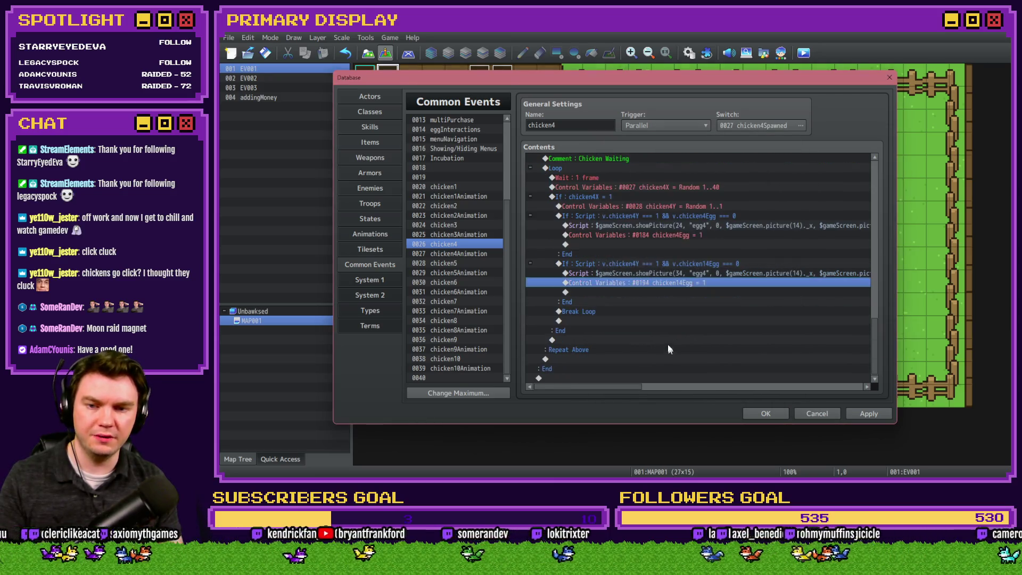
# - Paste Break Loop under both the chicken14Egg and chicken4Egg assignments
pyautogui.click(620, 311)
pyautogui.hotkey('ctrl', 'c')
pyautogui.click(615, 292)
pyautogui.hotkey('ctrl', 'v')
pyautogui.click(618, 244)
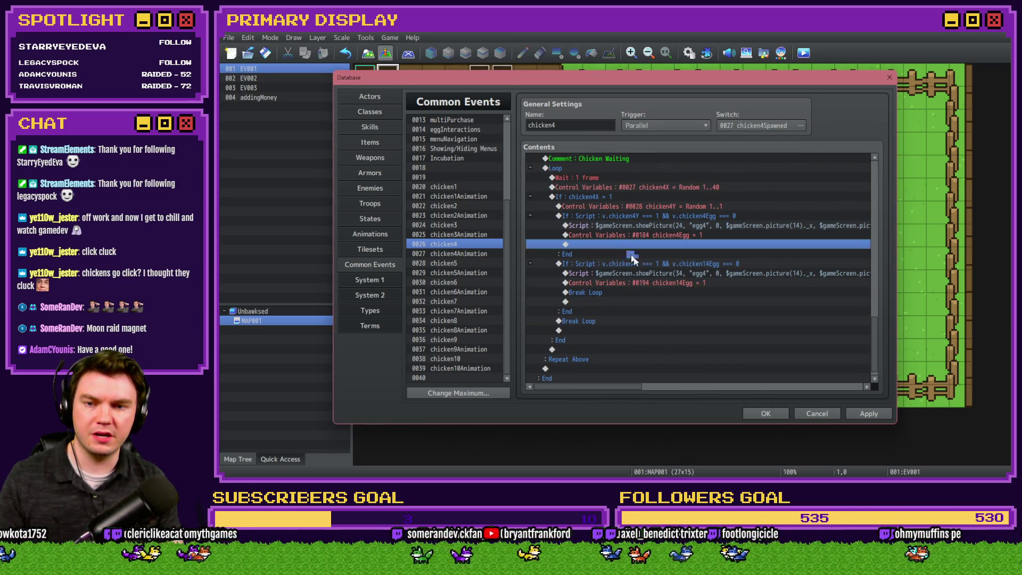
pyautogui.hotkey('ctrl', 'v')
# - Apply the chicken4 changes and open the chicken5 common event
pyautogui.click(862, 413)
pyautogui.click(453, 263)
pyautogui.scroll(-5, 873, 196)
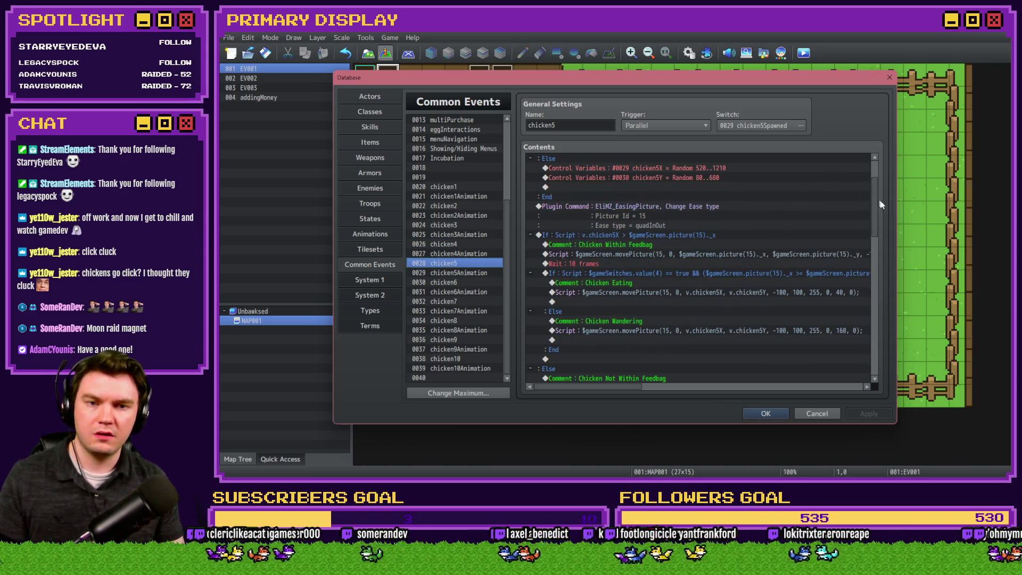
# - Scroll through chicken5's contents, then switch to File Explorer's img > pictures folder
pyautogui.scroll(-5, 873, 296)
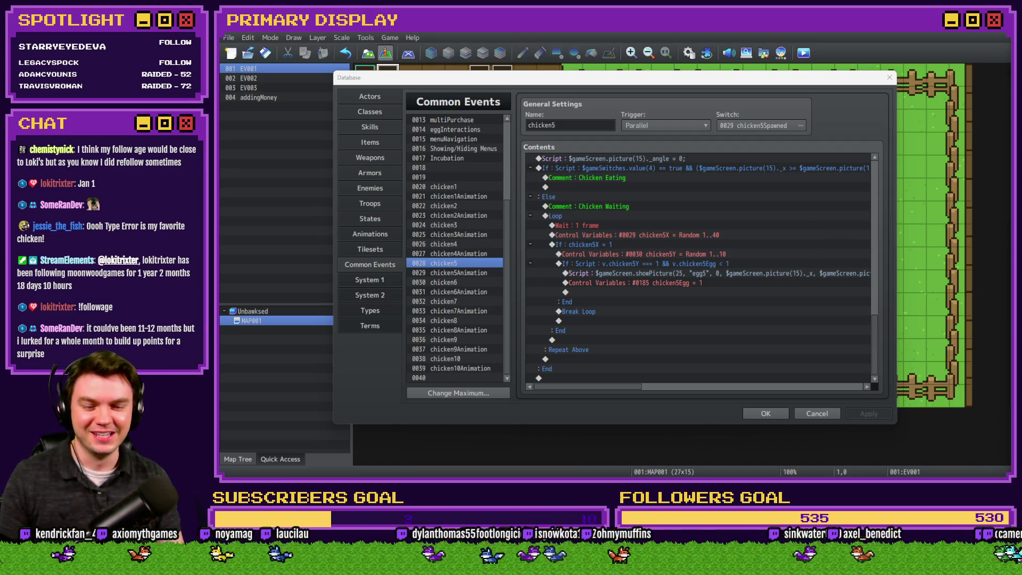
pyautogui.hotkey('alt', 'Tab')
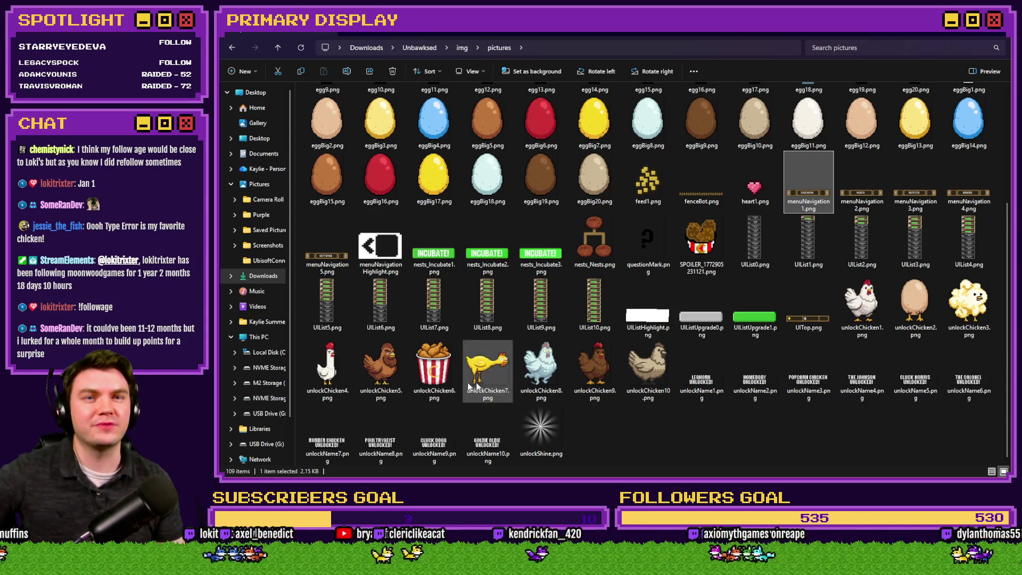
pyautogui.doubleClick(330, 381)
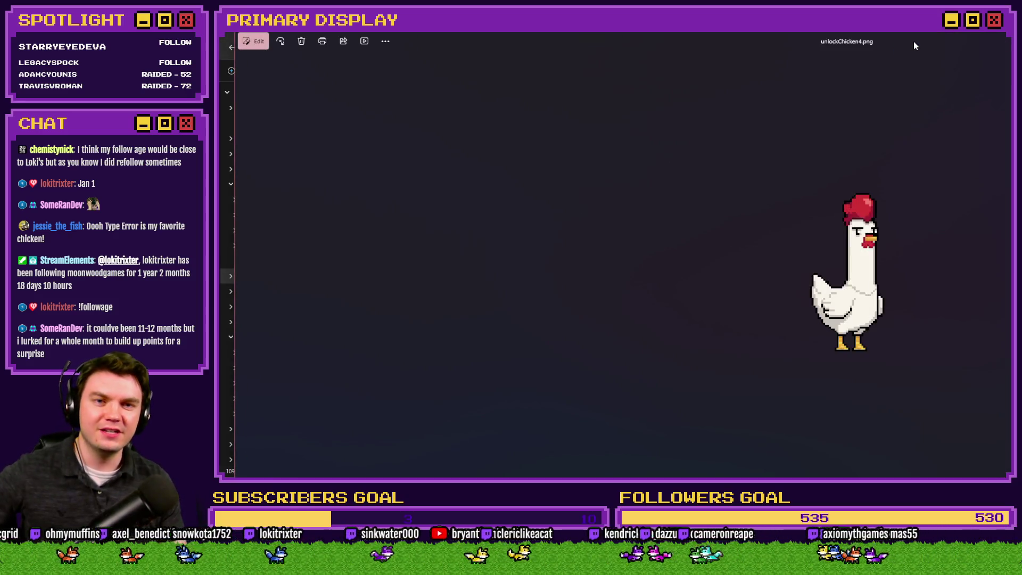
pyautogui.press('Right')
pyautogui.press('Right')
pyautogui.press('Right')
pyautogui.press('Left')
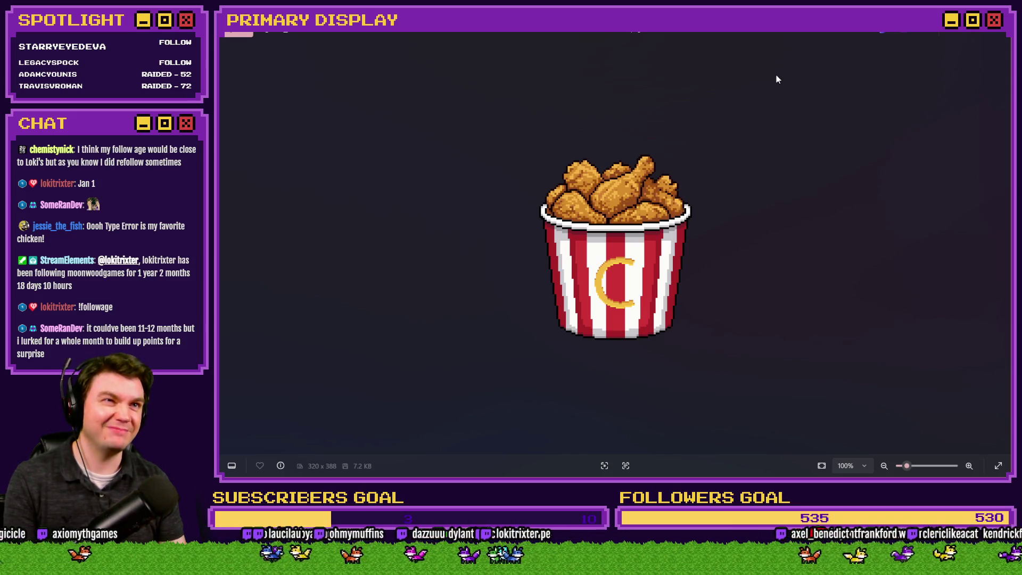
pyautogui.press('Right')
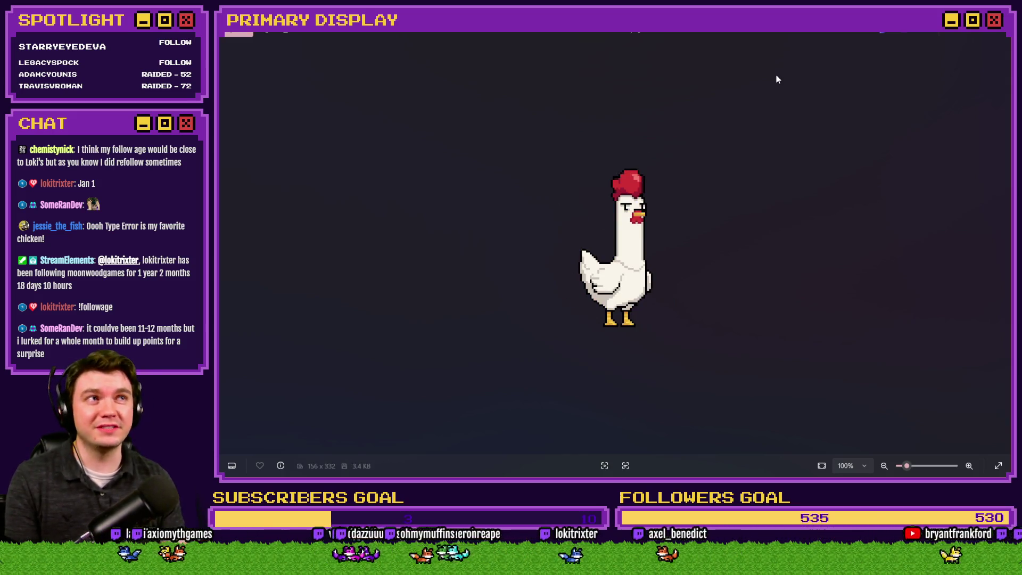
pyautogui.press('Right')
pyautogui.press('Right')
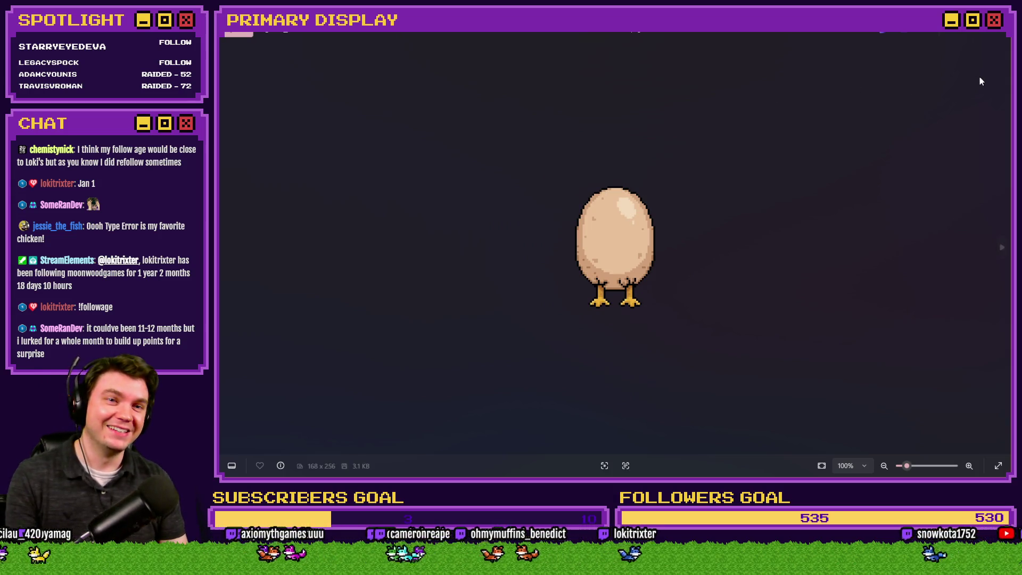
pyautogui.click(999, 38)
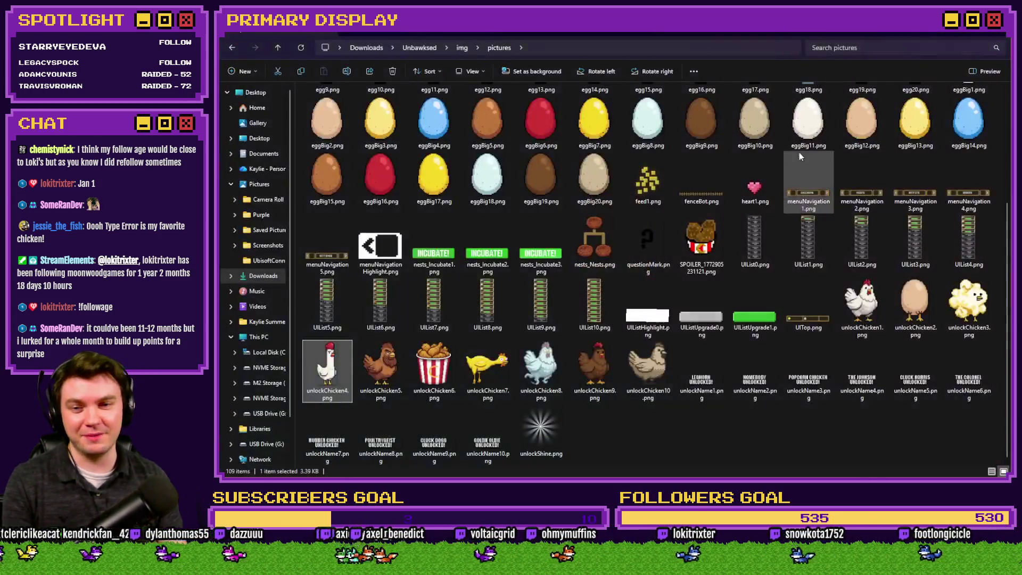
pyautogui.hotkey('alt', 'Tab')
# - Switch back to RPG Maker MZ's Database showing common event 0028 chicken5
pyautogui.press('Escape')
pyautogui.hotkey('alt', 'Tab')
pyautogui.hotkey('alt', 'Tab')
pyautogui.hotkey('alt', 'Tab')
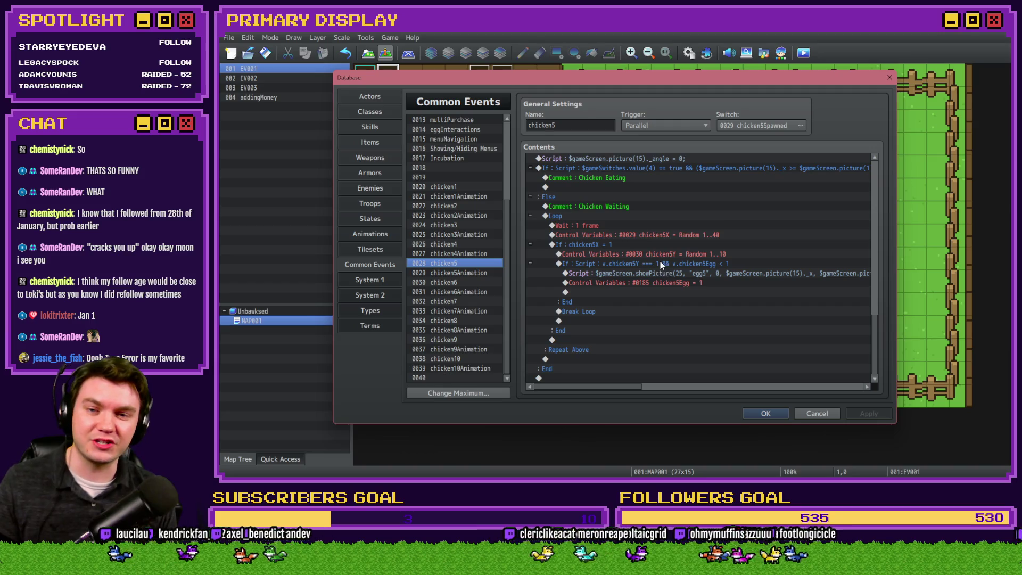
pyautogui.click(1003, 278)
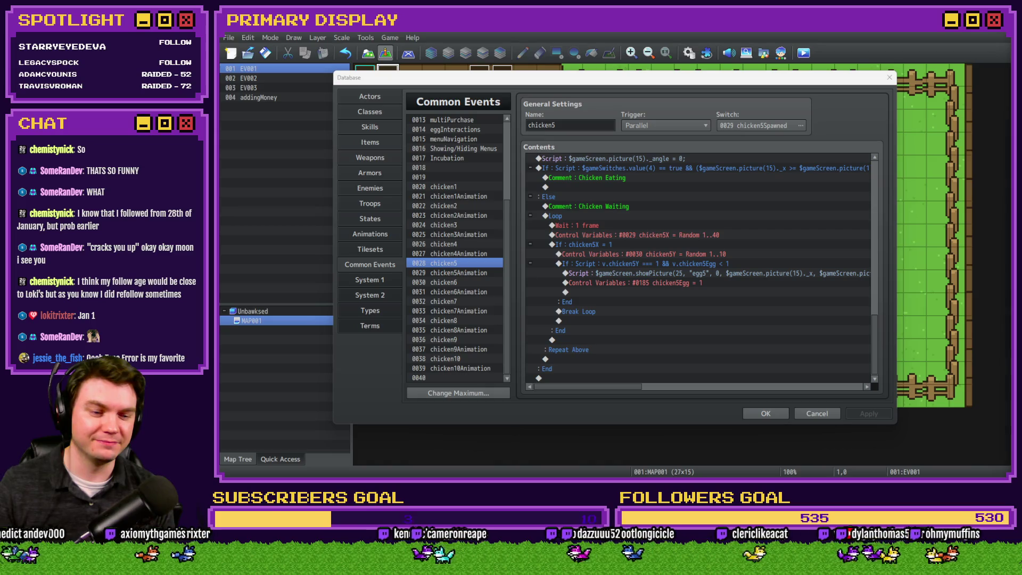
pyautogui.click(819, 115)
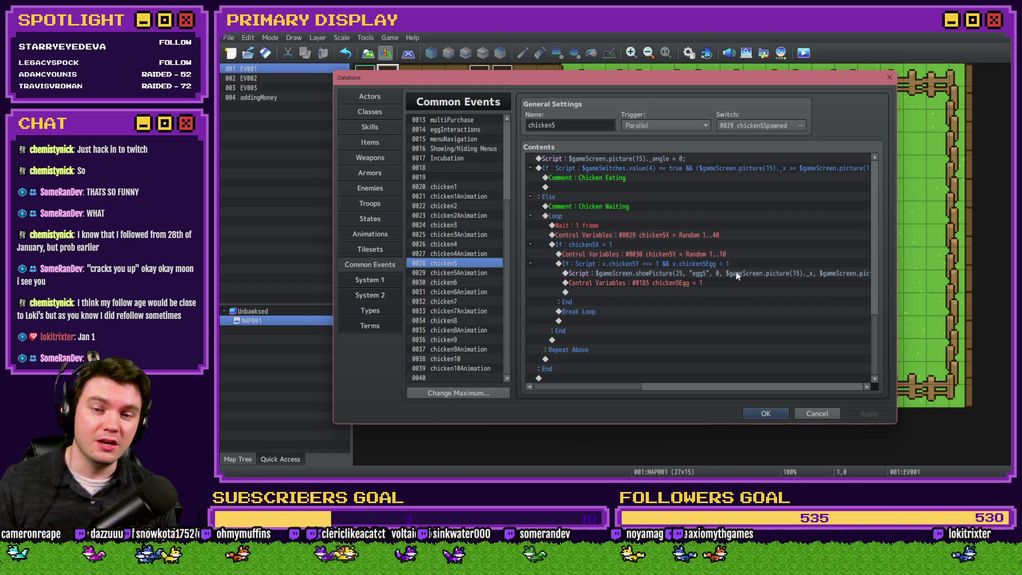
# - Set chicken5's chicken5Y control variable to Random 1..1
pyautogui.doubleClick(619, 251)
pyautogui.doubleClick(732, 307)
pyautogui.write('5Y')
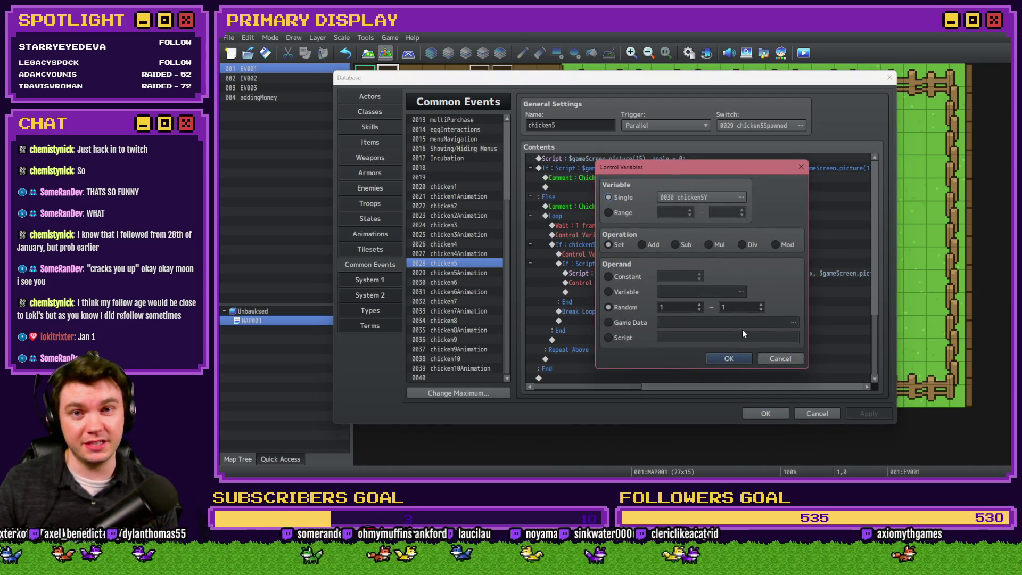
pyautogui.click(732, 359)
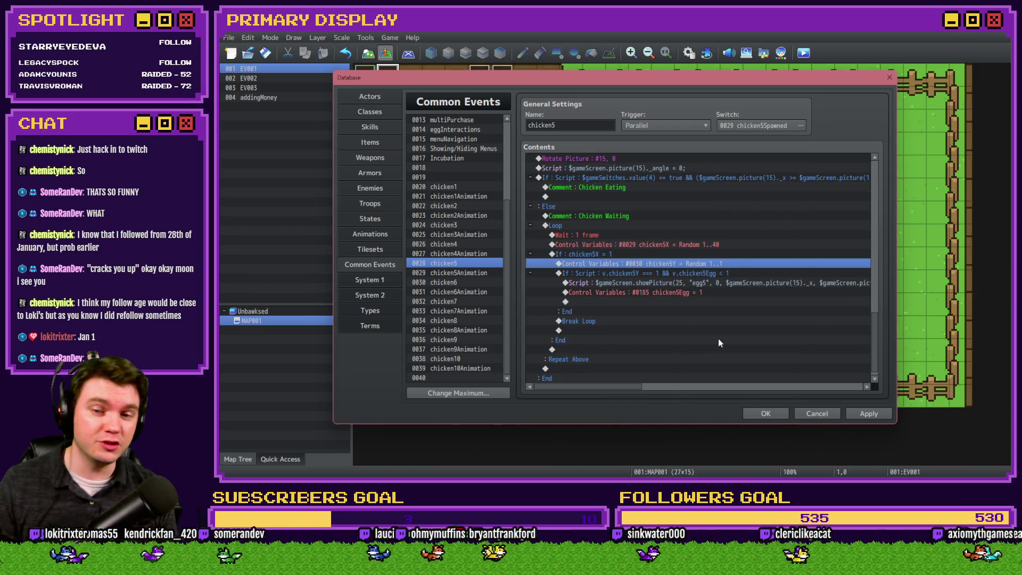
# - Change chicken5's egg condition to chicken5Y === 1 && chicken5Egg === 0
pyautogui.doubleClick(715, 273)
pyautogui.click(777, 314)
pyautogui.press('BackSpace')
pyautogui.write('===')
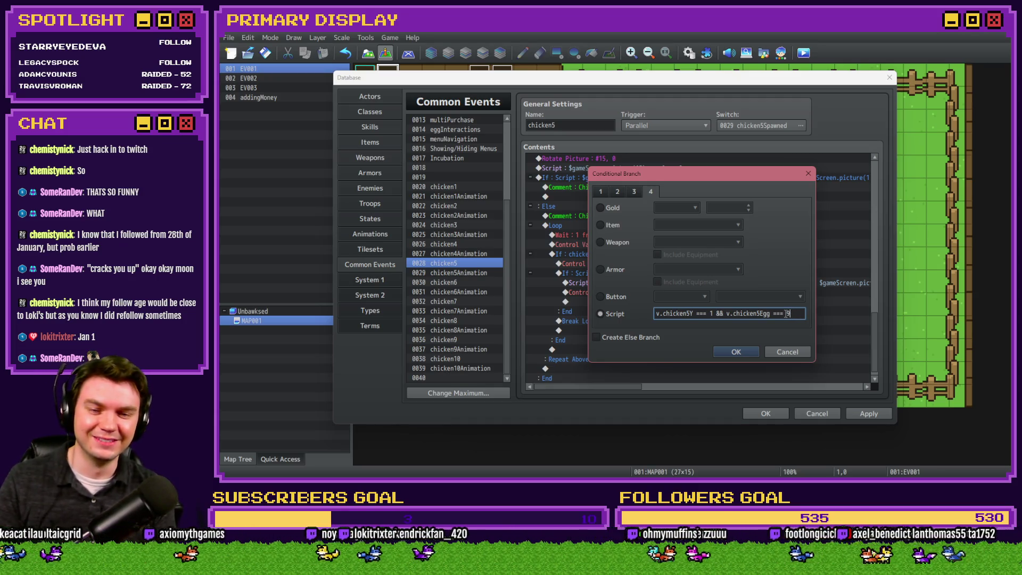
pyautogui.click(738, 353)
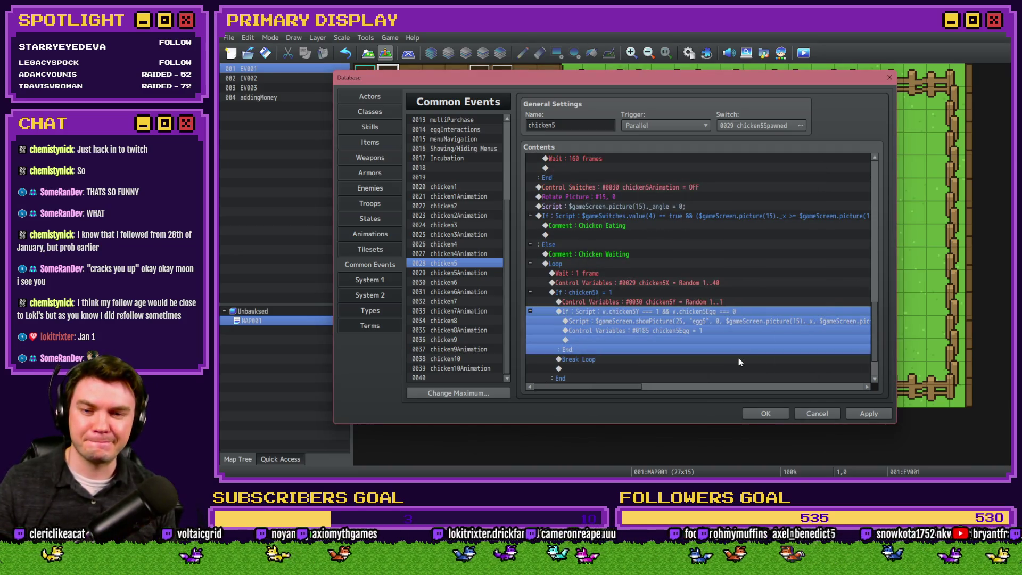
pyautogui.hotkey('ctrl', 'v')
pyautogui.doubleClick(710, 311)
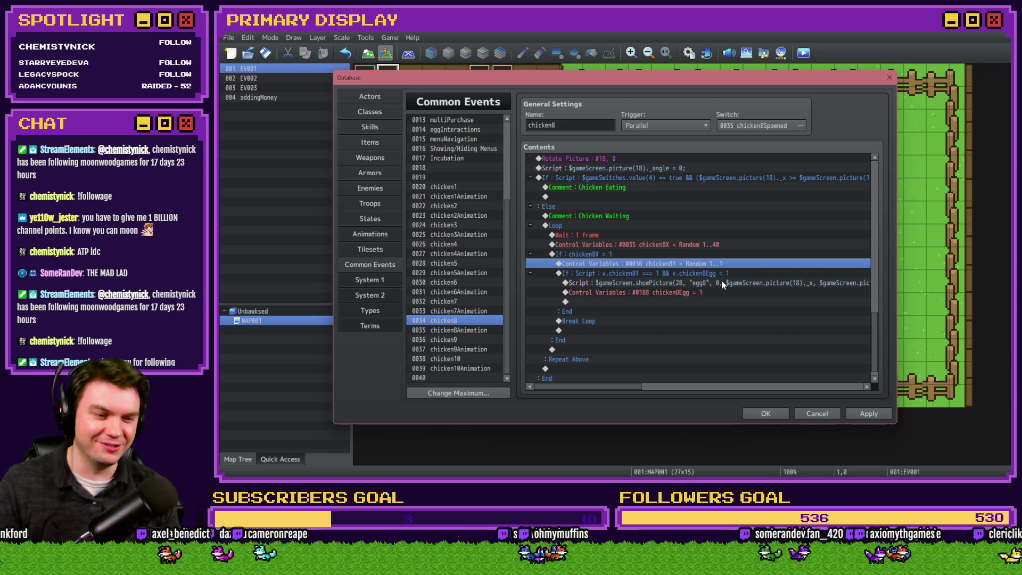
# - Change chicken8's egg condition to end with === 0
pyautogui.click(719, 273)
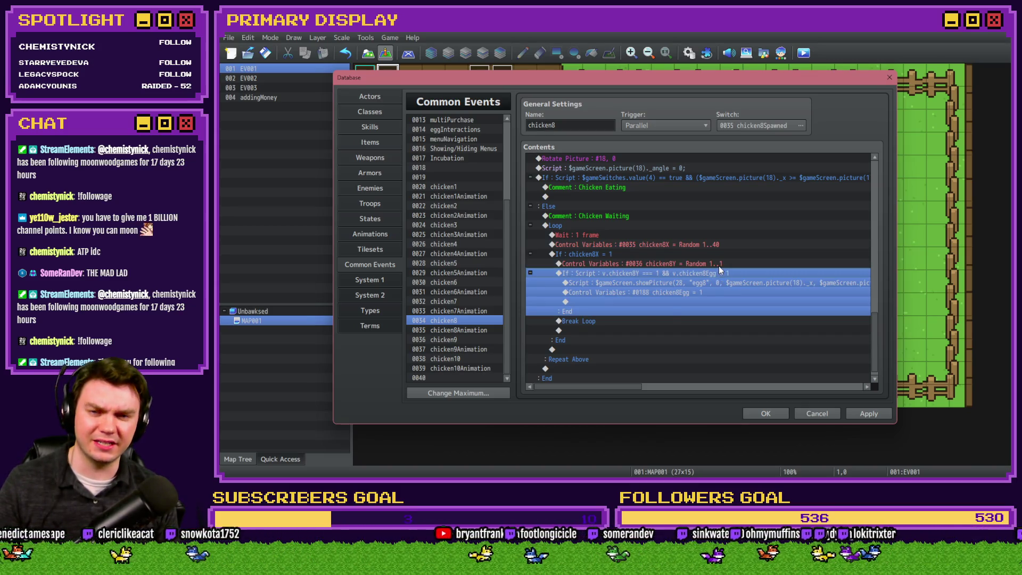
pyautogui.doubleClick(721, 280)
pyautogui.click(753, 347)
pyautogui.press('space')
pyautogui.hotkey('shift', 'Left')
pyautogui.hotkey('shift', 'Left')
pyautogui.hotkey('shift', 'Left')
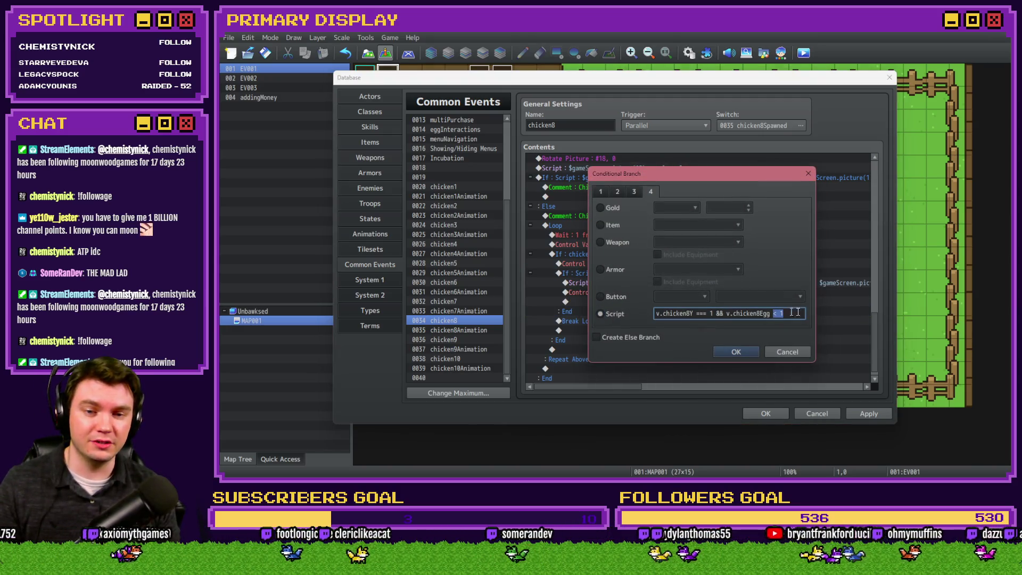
pyautogui.write('=== ')
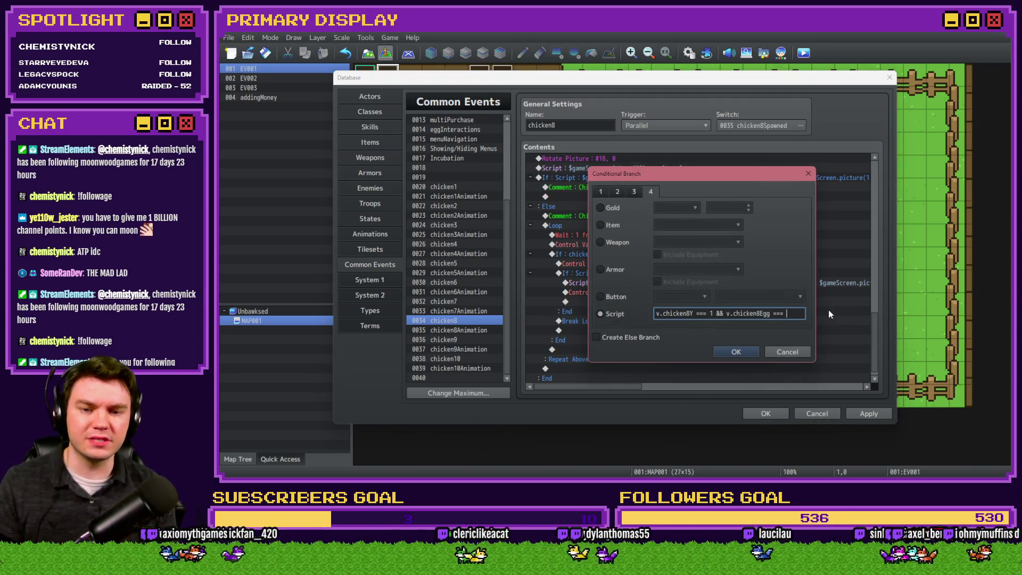
pyautogui.write('0')
pyautogui.click(743, 350)
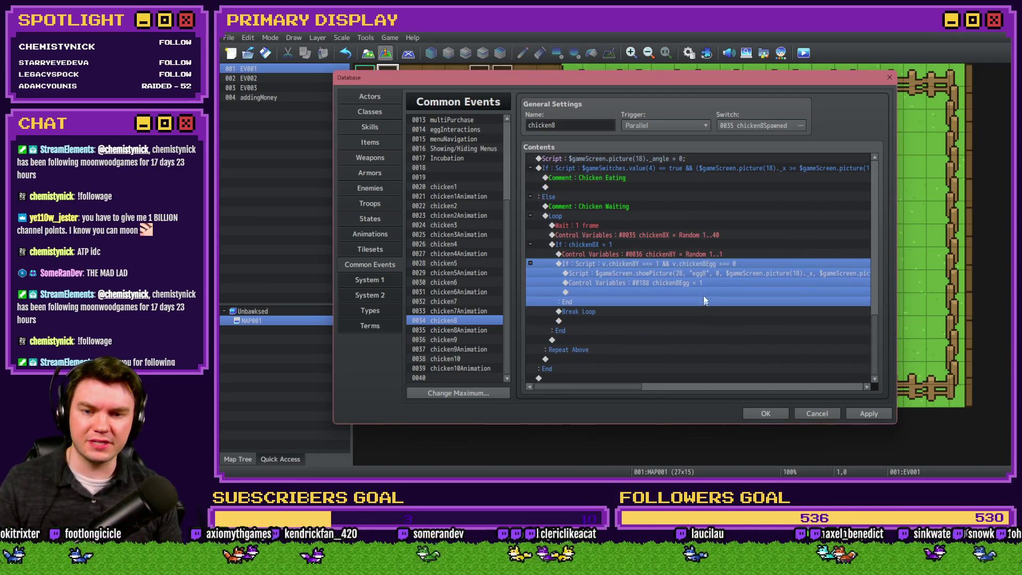
# - Duplicate the egg condition block and set the copy to check chicken18Egg
pyautogui.click(701, 254)
pyautogui.click(704, 266)
pyautogui.hotkey('ctrl', 'c')
pyautogui.hotkey('ctrl', 'v')
pyautogui.press('Return')
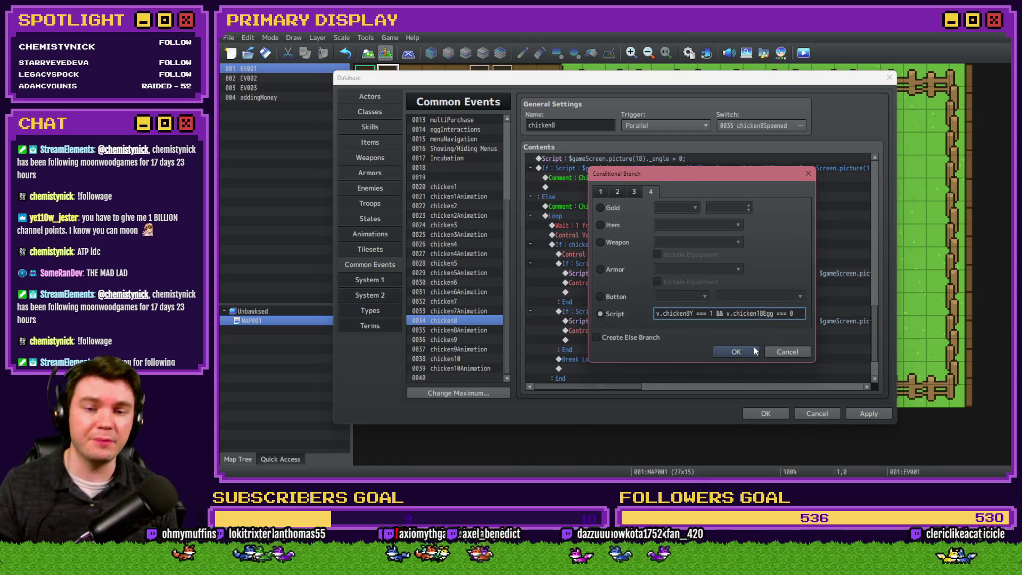
pyautogui.click(736, 351)
# - Change the duplicate branch's show-picture script to picture 38
pyautogui.doubleClick(737, 326)
pyautogui.hotkey('shift', 'Home')
pyautogui.click(670, 187)
pyautogui.press('BackSpace')
pyautogui.write('83')
pyautogui.hotkey('ctrl', 'Return')
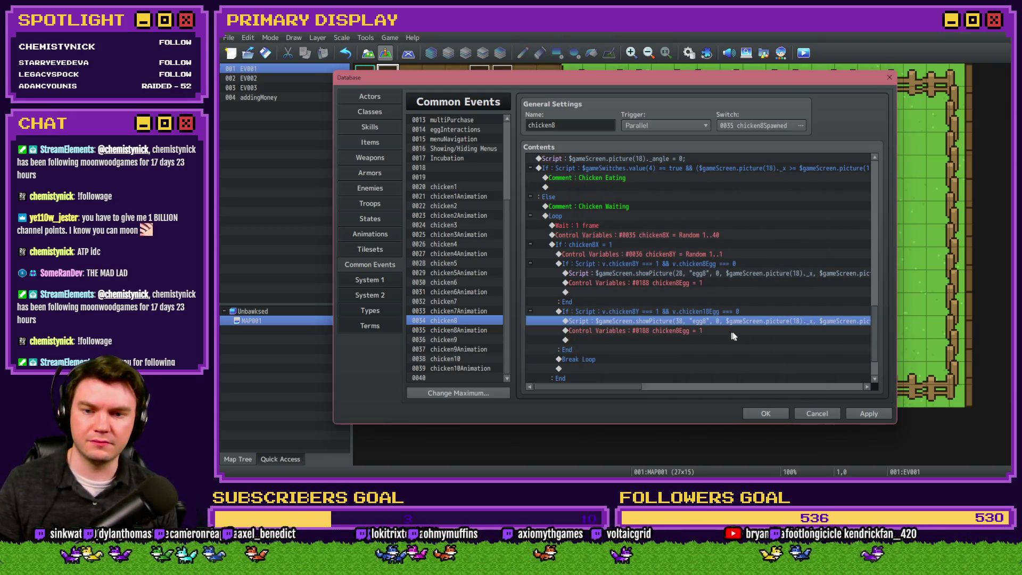
pyautogui.click(869, 414)
# - Compare chicken6 and chicken7 with chicken8, then move on to chicken9's event
pyautogui.click(441, 302)
pyautogui.scroll(-2, 566, 324)
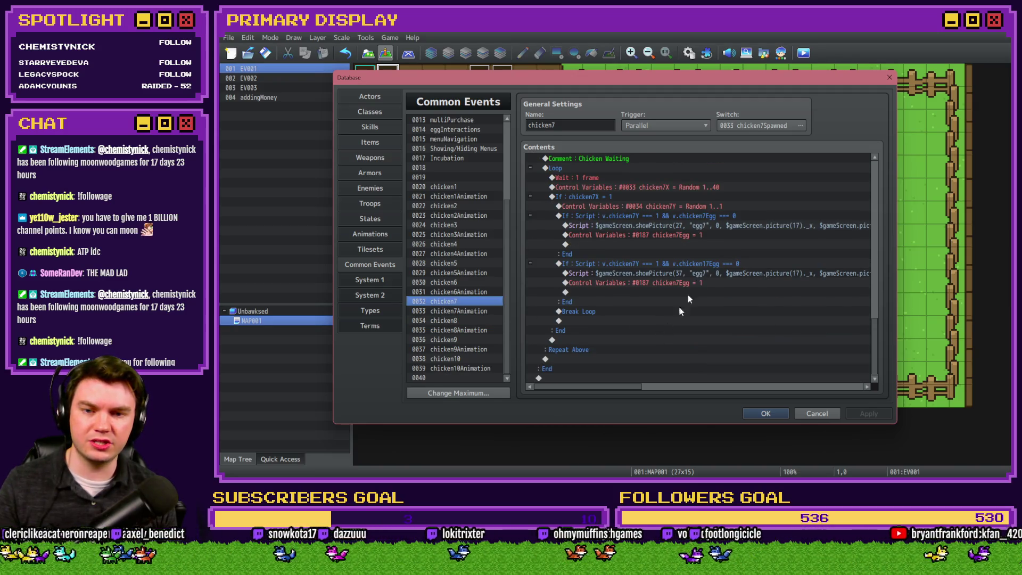
pyautogui.click(479, 282)
pyautogui.click(457, 302)
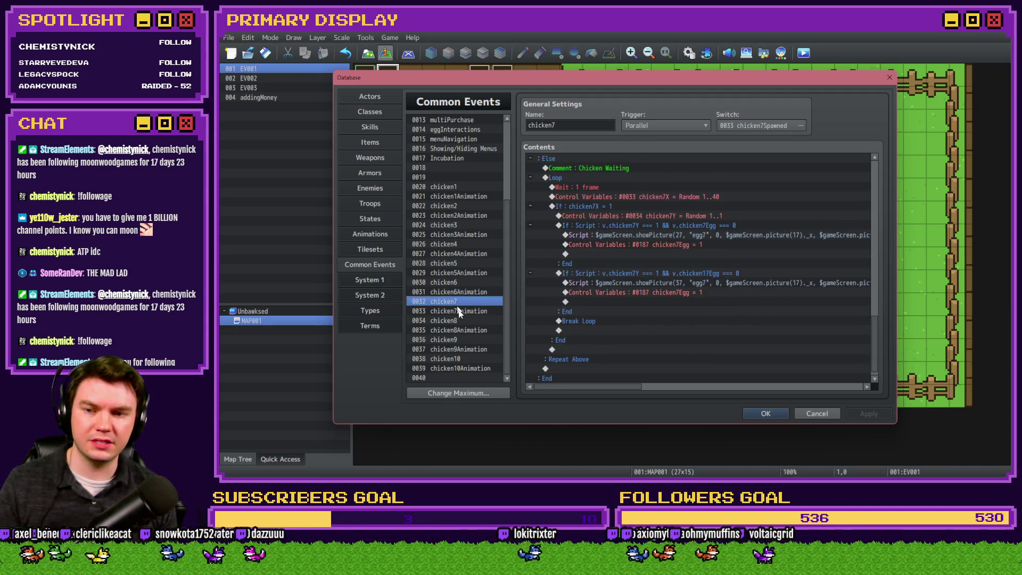
pyautogui.click(463, 319)
pyautogui.click(471, 339)
pyautogui.scroll(-5, 669, 319)
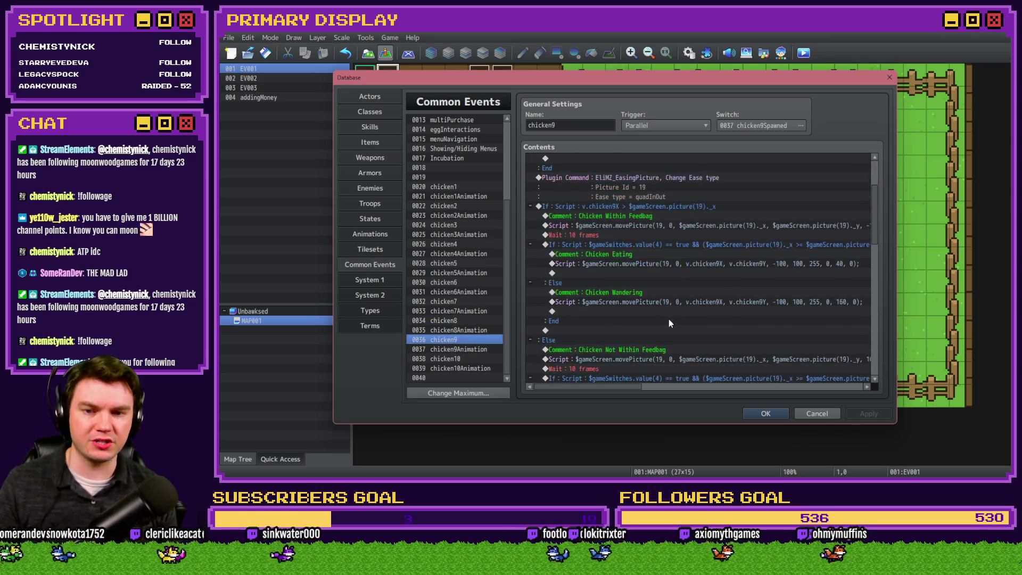
pyautogui.scroll(-5, 876, 227)
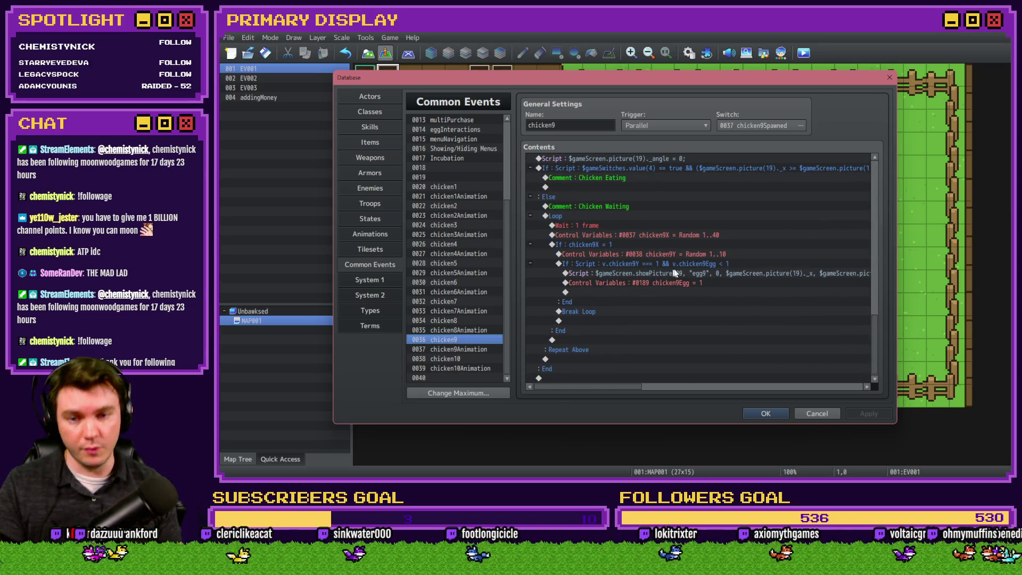
# - Set chicken9's Y roll to Random 1..1
pyautogui.doubleClick(682, 256)
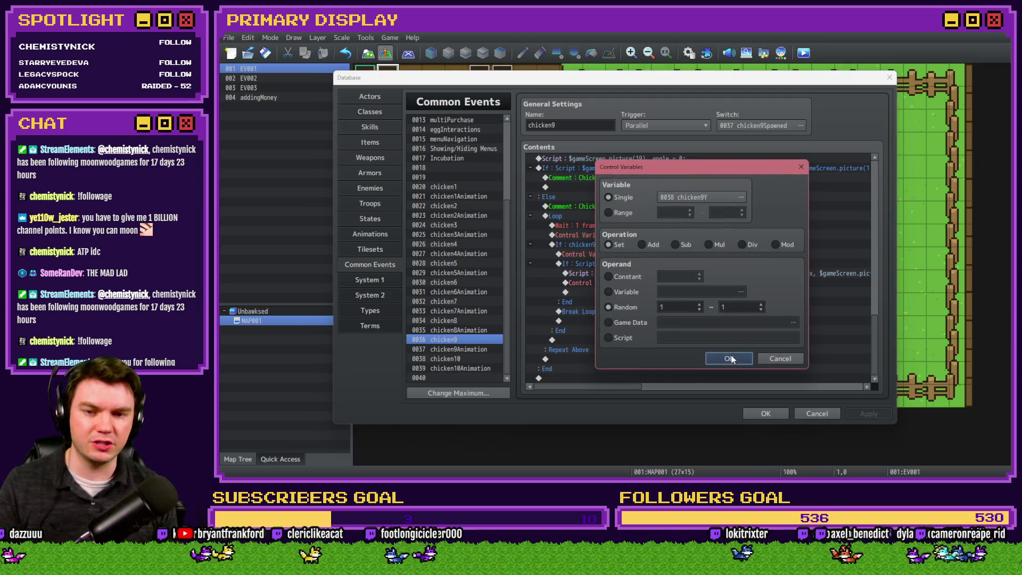
pyautogui.click(724, 350)
pyautogui.click(464, 319)
pyautogui.click(459, 340)
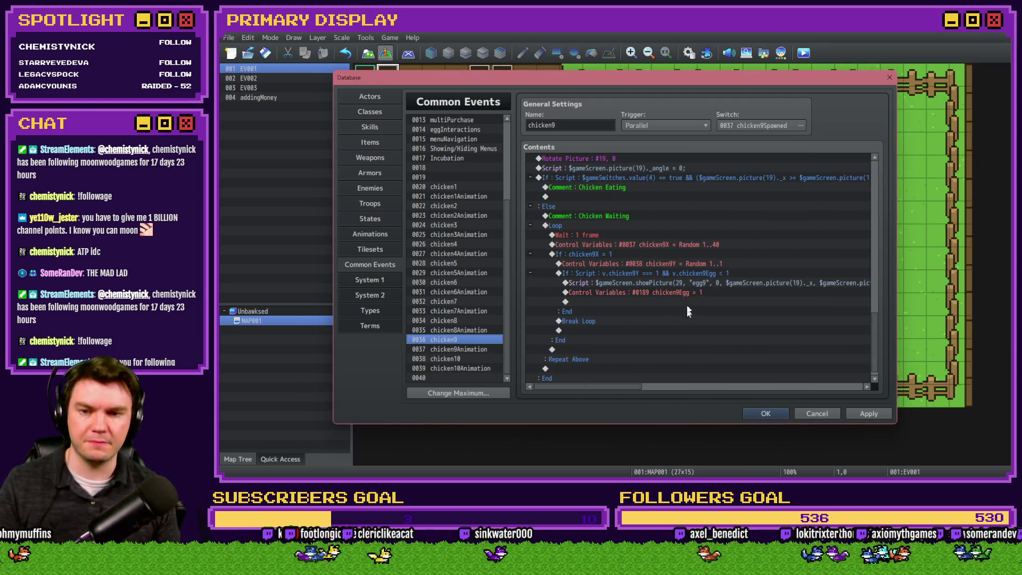
# - Change chicken9's egg condition to chicken9Egg === 0
pyautogui.click(705, 273)
pyautogui.doubleClick(705, 274)
pyautogui.press('BackSpace')
pyautogui.press('BackSpace')
pyautogui.press('BackSpace')
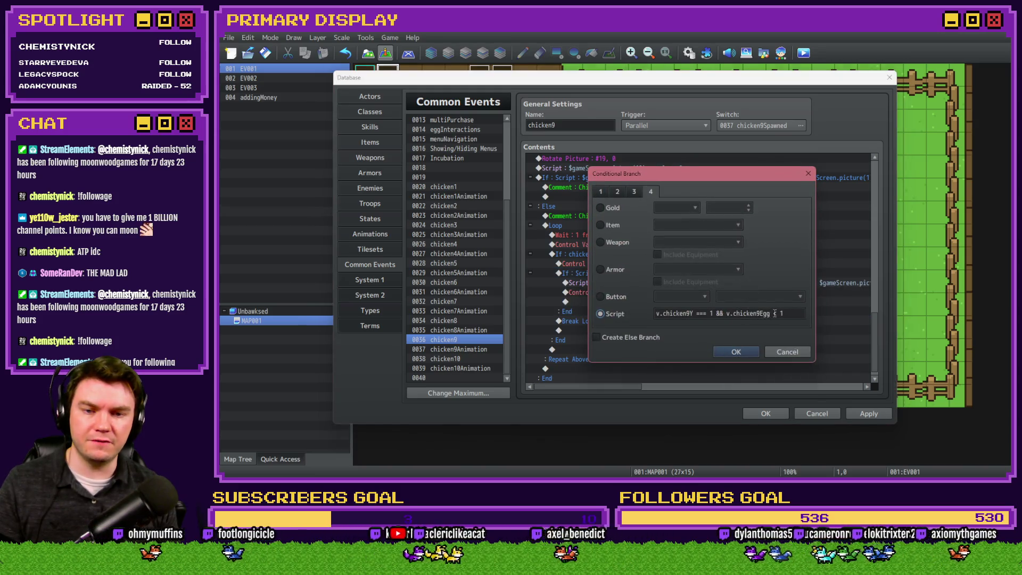
pyautogui.write('=== 0')
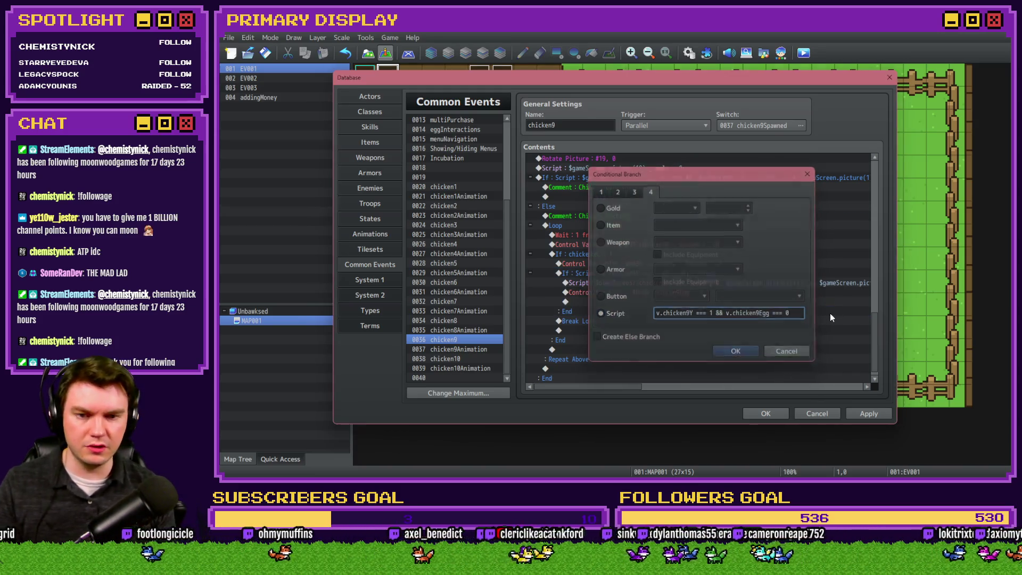
pyautogui.press('Return')
# - Duplicate the egg block and set the copy's condition to chicken19Egg
pyautogui.hotkey('ctrl', 'c')
pyautogui.hotkey('ctrl', 'v')
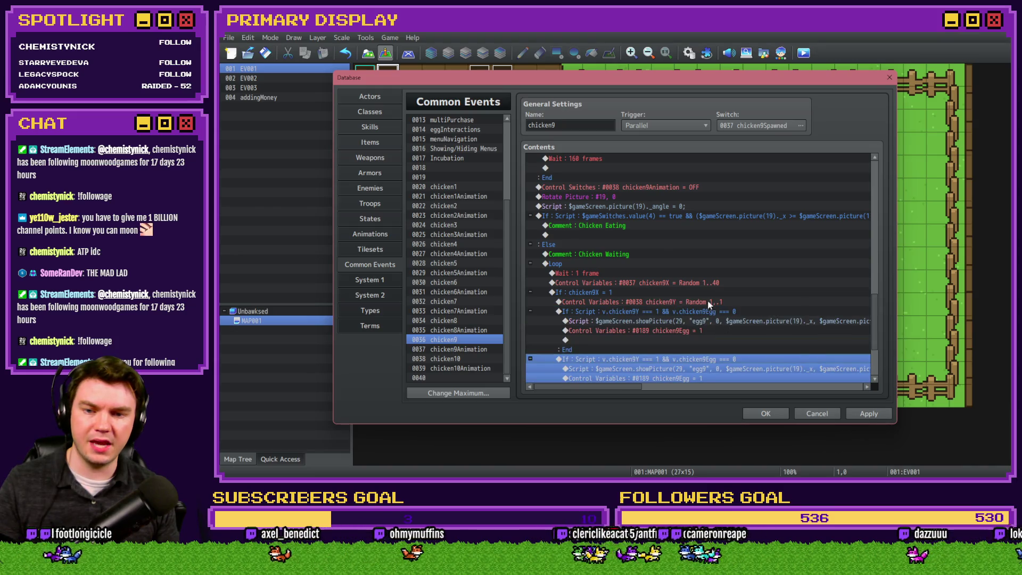
pyautogui.press('Return')
pyautogui.click(760, 314)
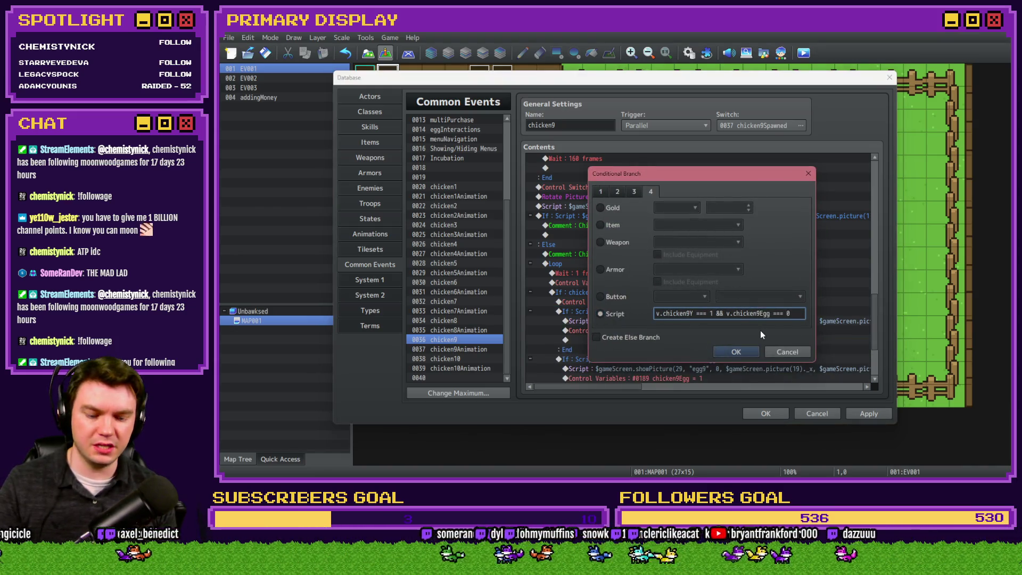
pyautogui.press('Return')
pyautogui.scroll(-3, 756, 321)
# - Change the duplicate branch's show-picture script to picture 39
pyautogui.doubleClick(718, 298)
pyautogui.press('Home')
pyautogui.click(668, 182)
pyautogui.press('Delete')
pyautogui.write('3')
pyautogui.click(745, 356)
pyautogui.click(606, 330)
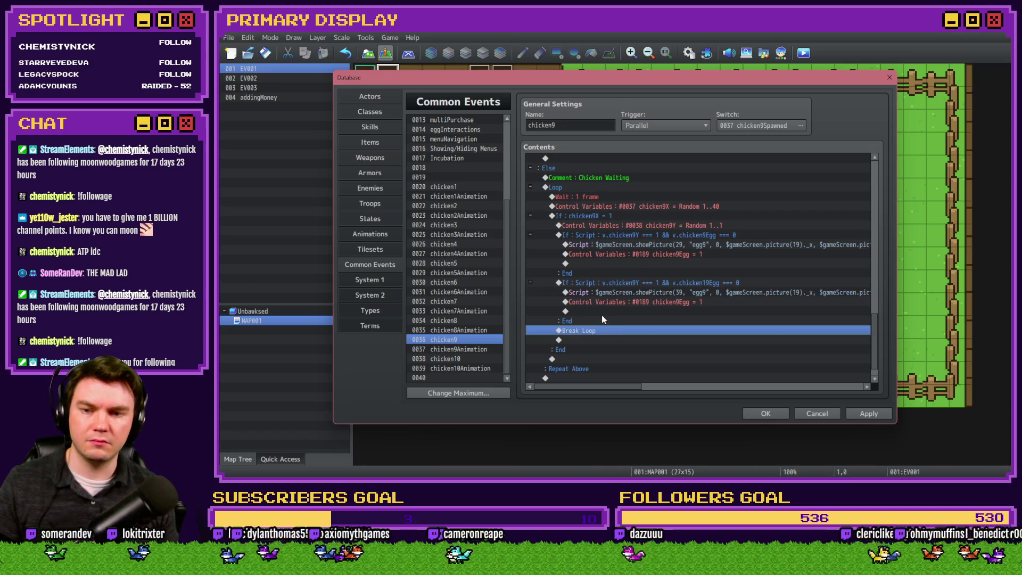
pyautogui.click(461, 321)
# - Paste a Break Loop into chicken8's egg branches
pyautogui.scroll(-1, 773, 286)
pyautogui.click(692, 292)
pyautogui.hotkey('ctrl', 'v')
pyautogui.click(612, 244)
pyautogui.hotkey('ctrl', 'v')
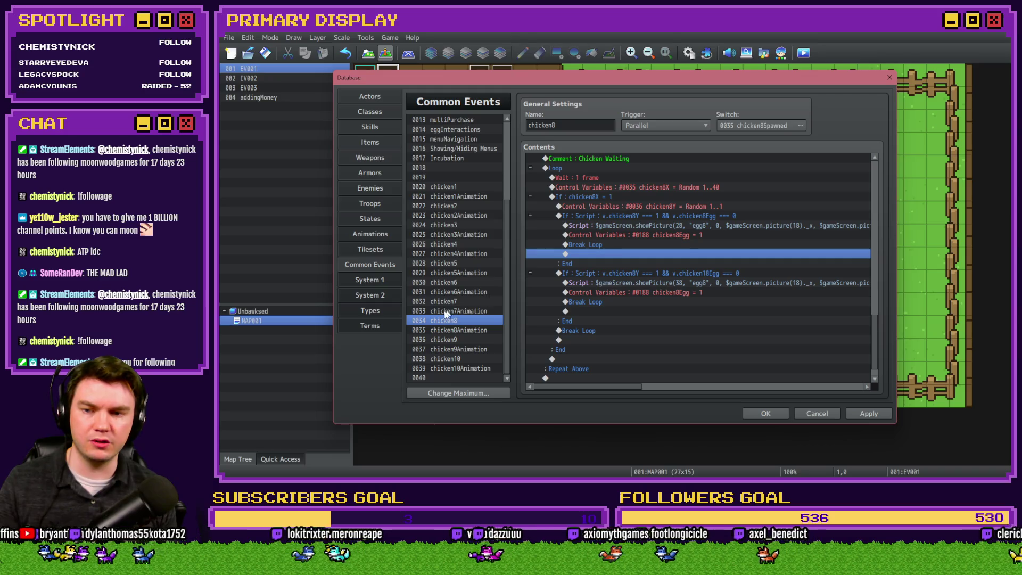
# - Paste a Break Loop into chicken7's egg branch
pyautogui.click(464, 301)
pyautogui.click(576, 292)
pyautogui.click(588, 244)
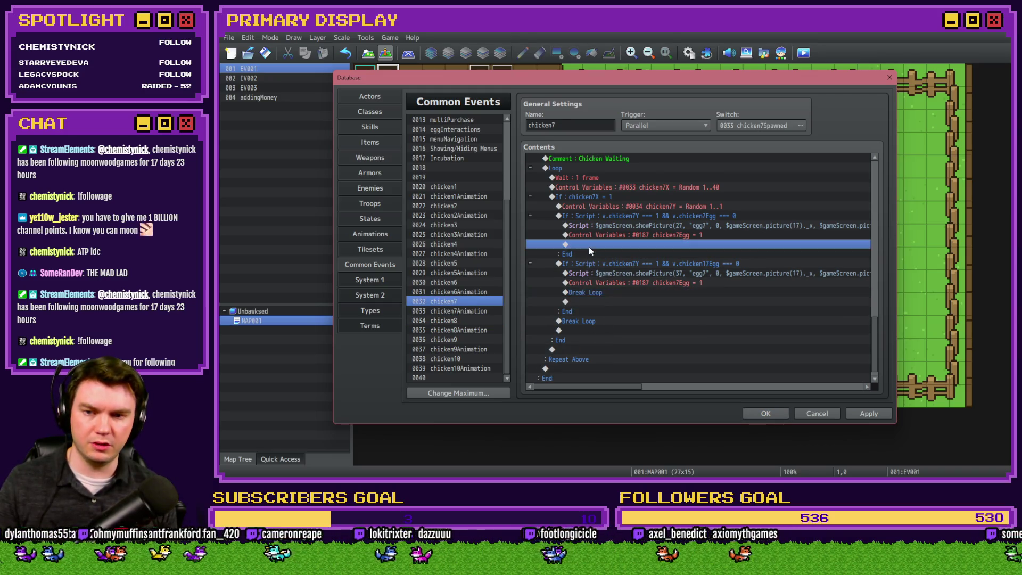
pyautogui.hotkey('ctrl', 'v')
# - Review chicken6, chicken5 and chicken4, then go through chicken8 and chicken9 to chicken10
pyautogui.click(453, 283)
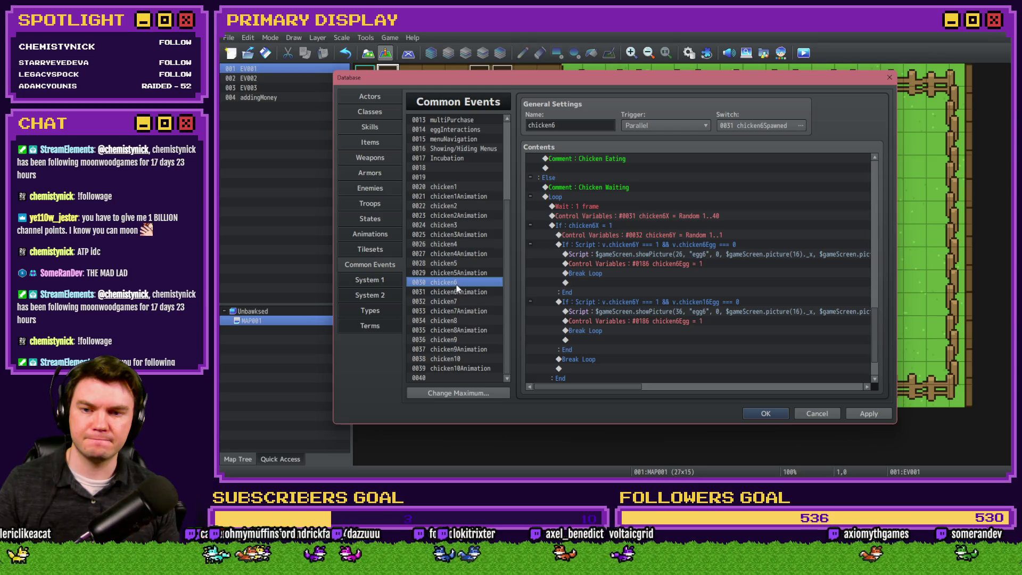
pyautogui.click(455, 262)
pyautogui.click(461, 244)
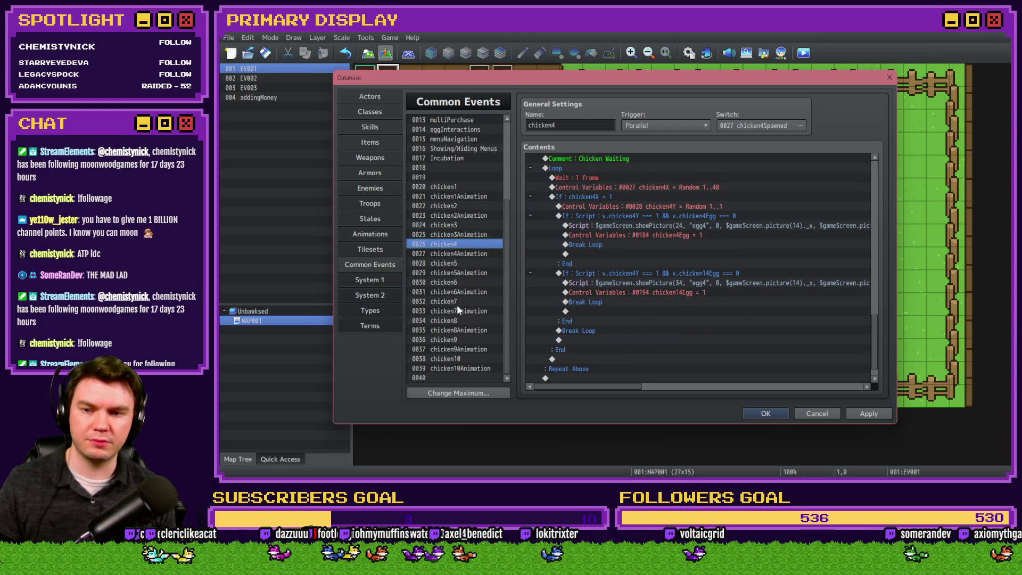
pyautogui.click(456, 321)
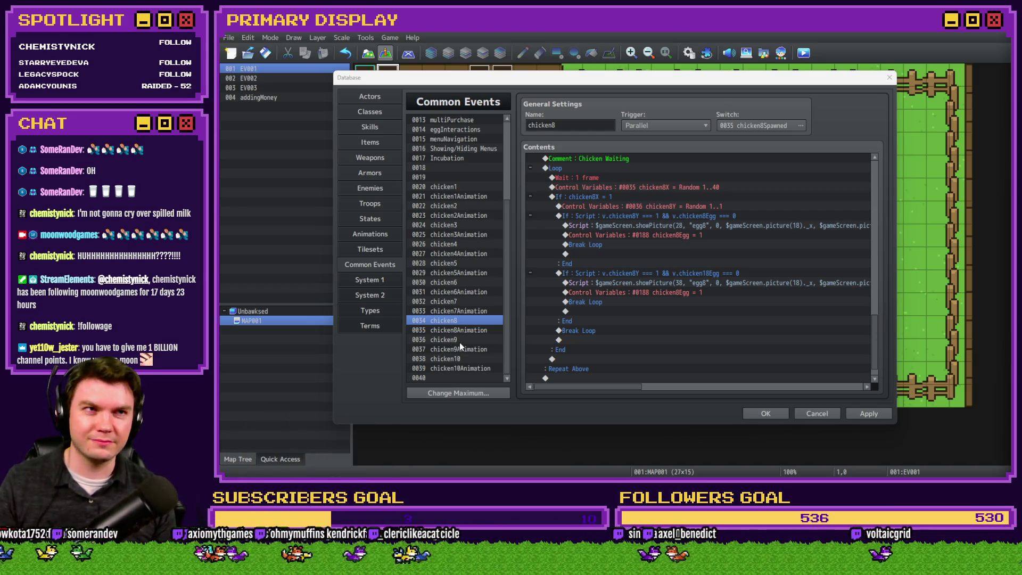
pyautogui.click(459, 343)
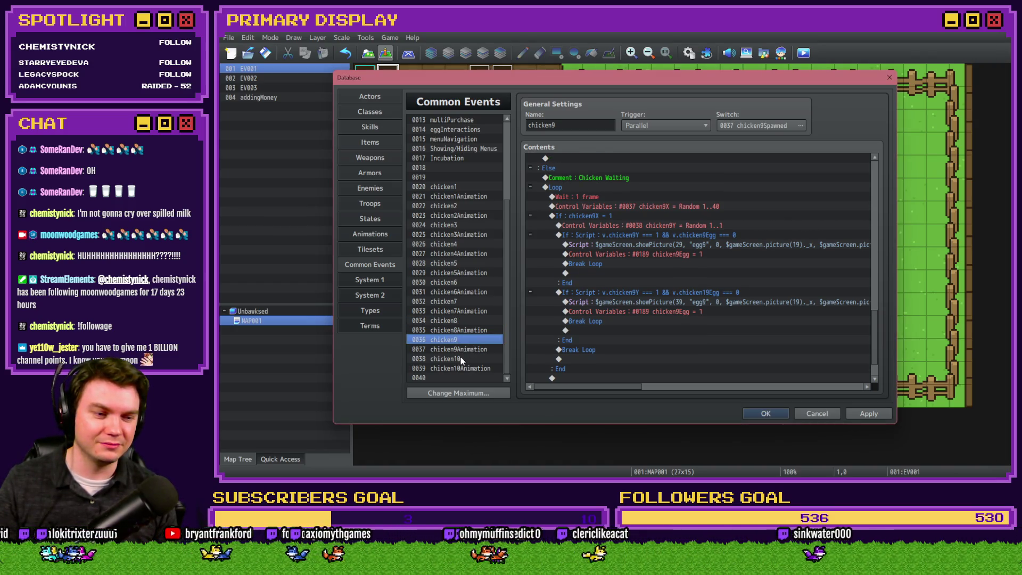
pyautogui.click(461, 359)
pyautogui.scroll(-10, 644, 315)
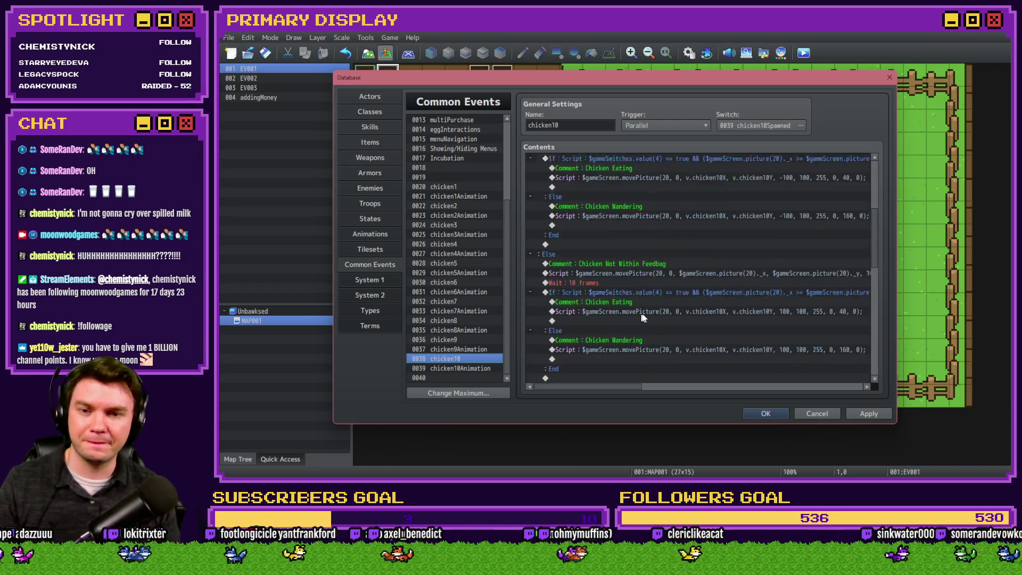
# - Set chicken10's Y roll to Random 1..1 and its egg condition to chicken10Egg === 0
pyautogui.scroll(-8, 643, 316)
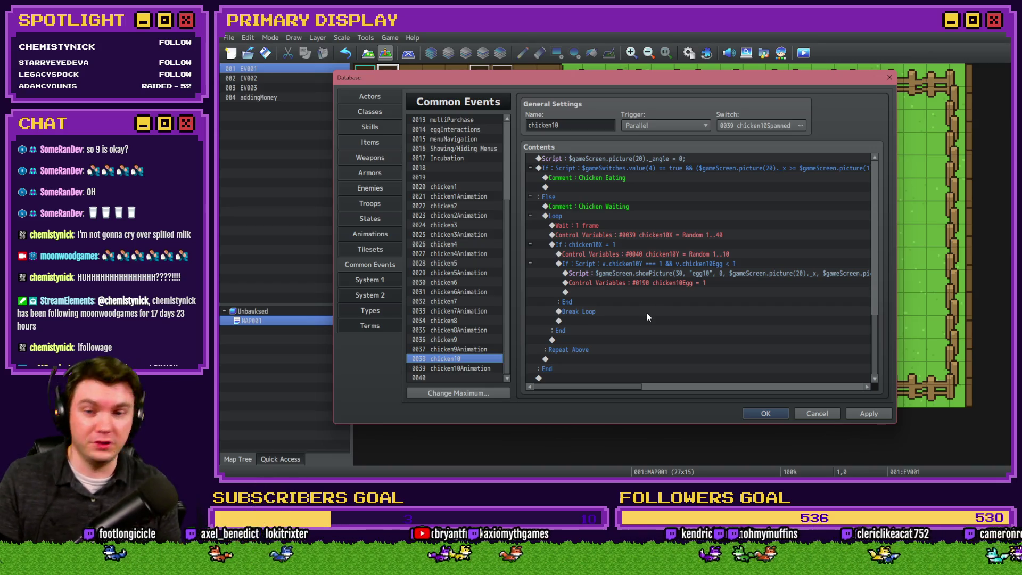
pyautogui.click(673, 255)
pyautogui.doubleClick(673, 255)
pyautogui.press('BackSpace')
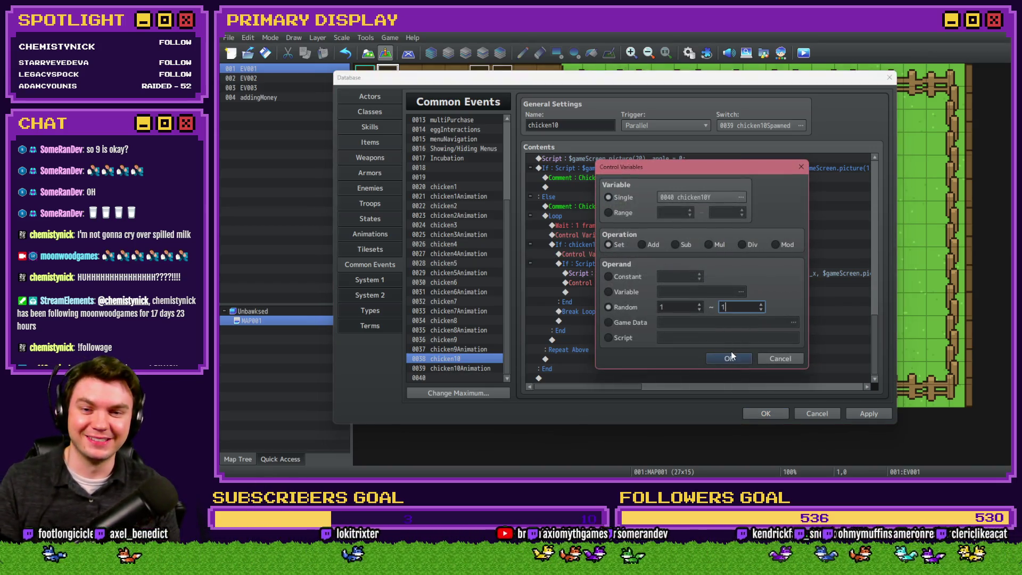
pyautogui.click(732, 357)
pyautogui.doubleClick(680, 273)
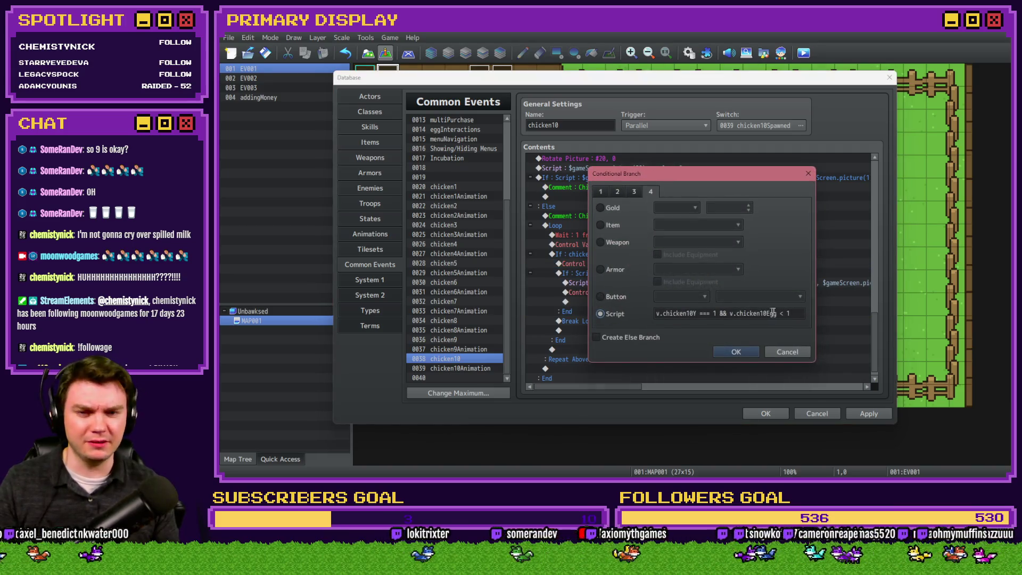
pyautogui.write('= 0')
pyautogui.press('Return')
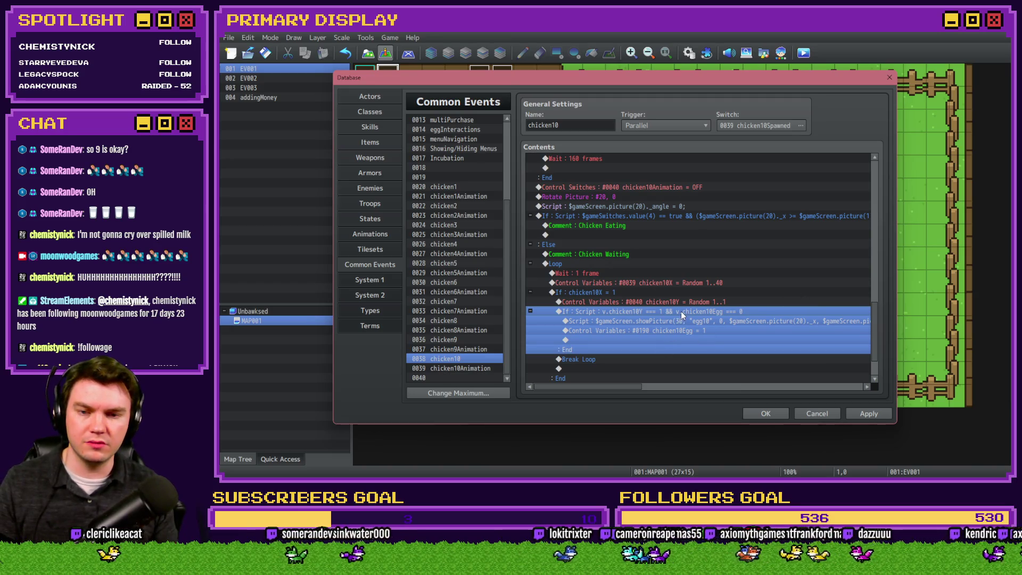
# - Duplicate the egg block and set the copy's condition to chicken20Egg
pyautogui.hotkey('ctrl', 'v')
pyautogui.doubleClick(682, 315)
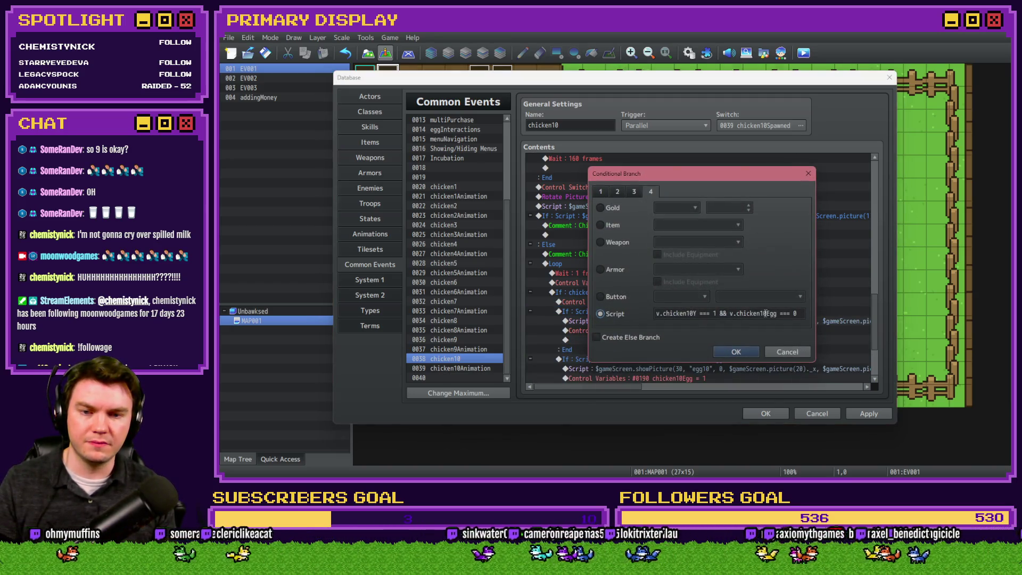
pyautogui.press('BackSpace')
pyautogui.write('2')
pyautogui.press('Return')
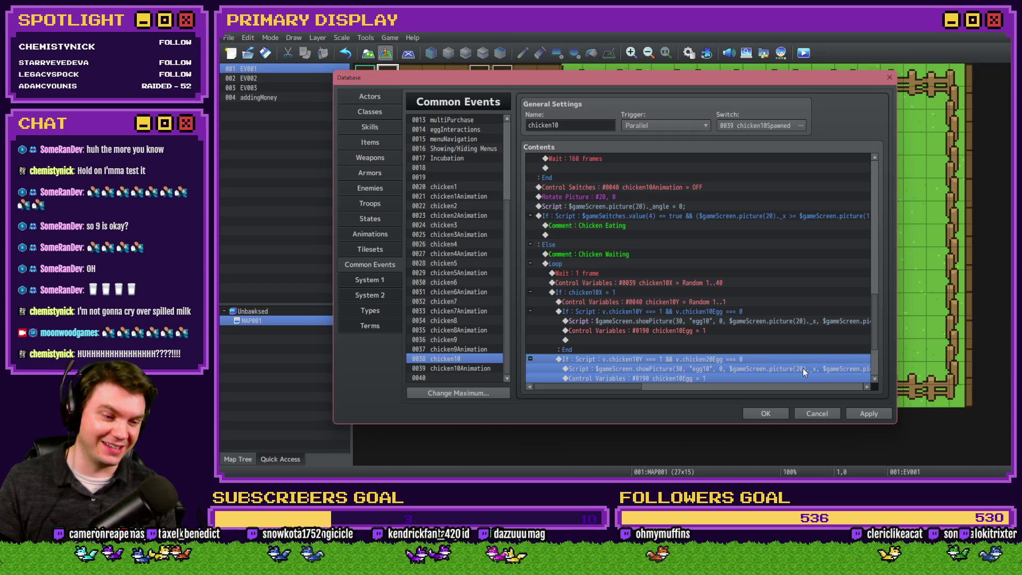
# - Change the duplicate branch's show-picture script to picture 40
pyautogui.scroll(-3, 697, 325)
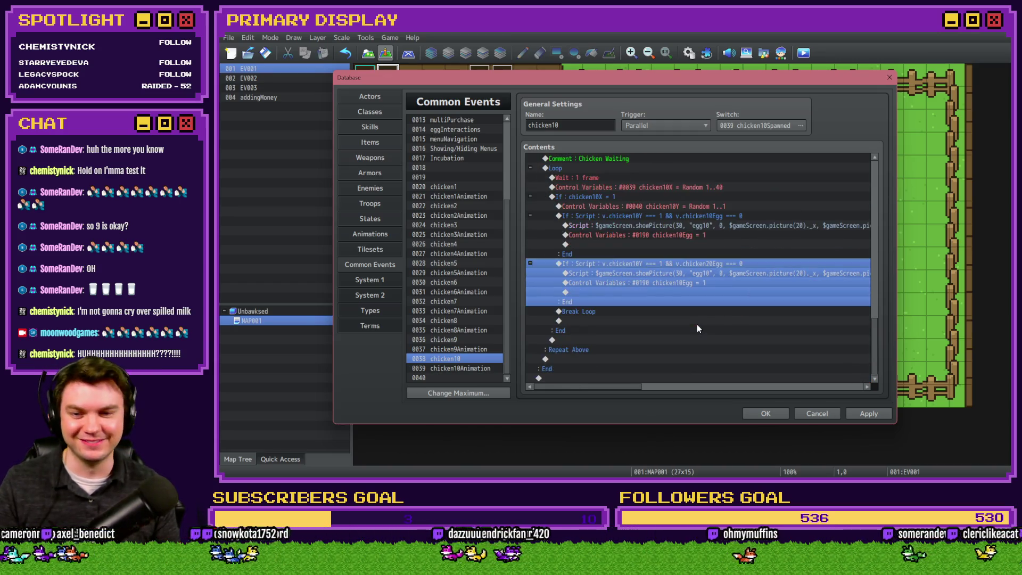
pyautogui.click(680, 276)
pyautogui.doubleClick(680, 276)
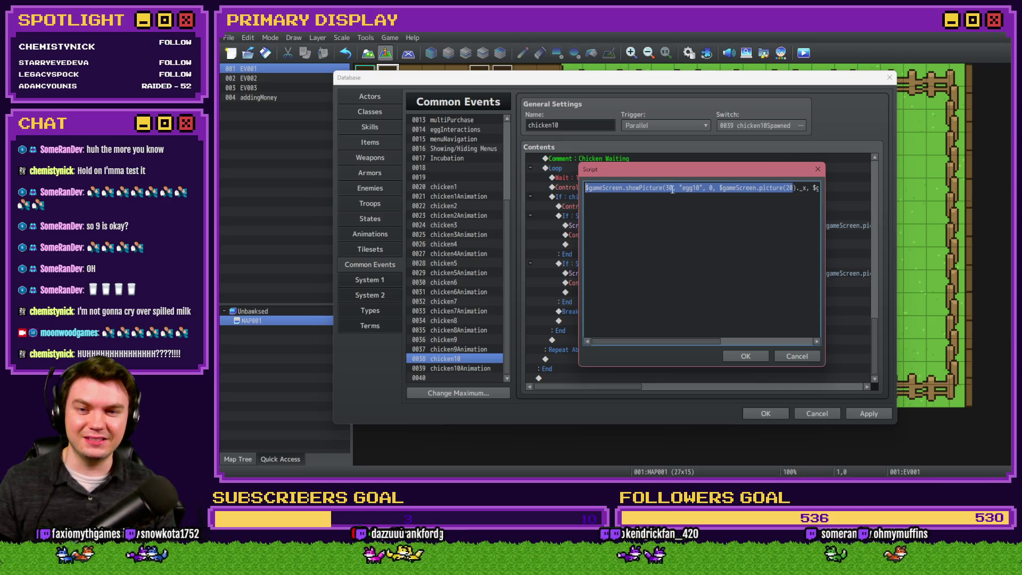
pyautogui.click(672, 189)
pyautogui.press('BackSpace')
pyautogui.write('4')
pyautogui.hotkey('ctrl', 'Return')
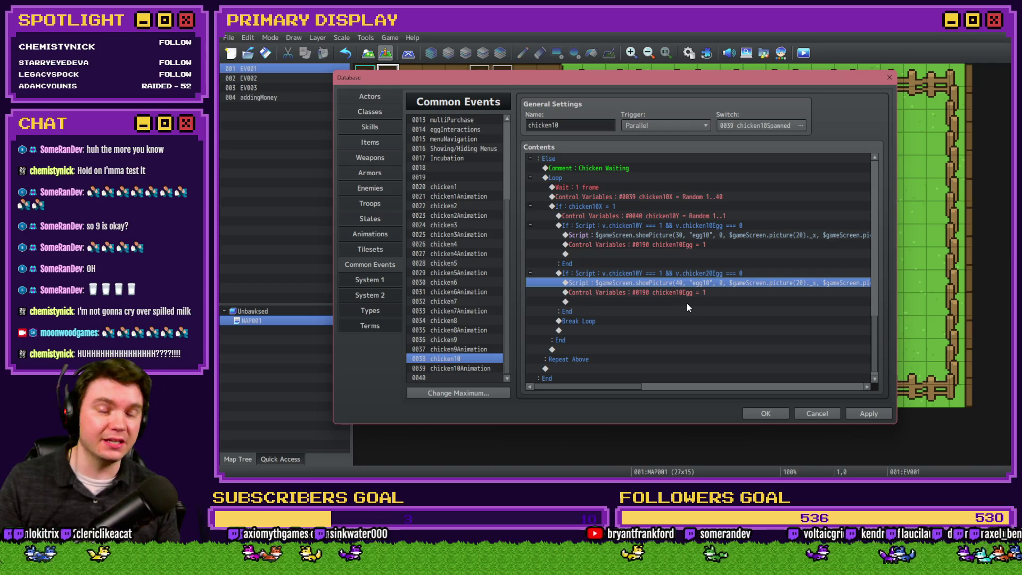
# - Make the second branch set variable 0200 chicken20Egg, then save the database
pyautogui.doubleClick(696, 293)
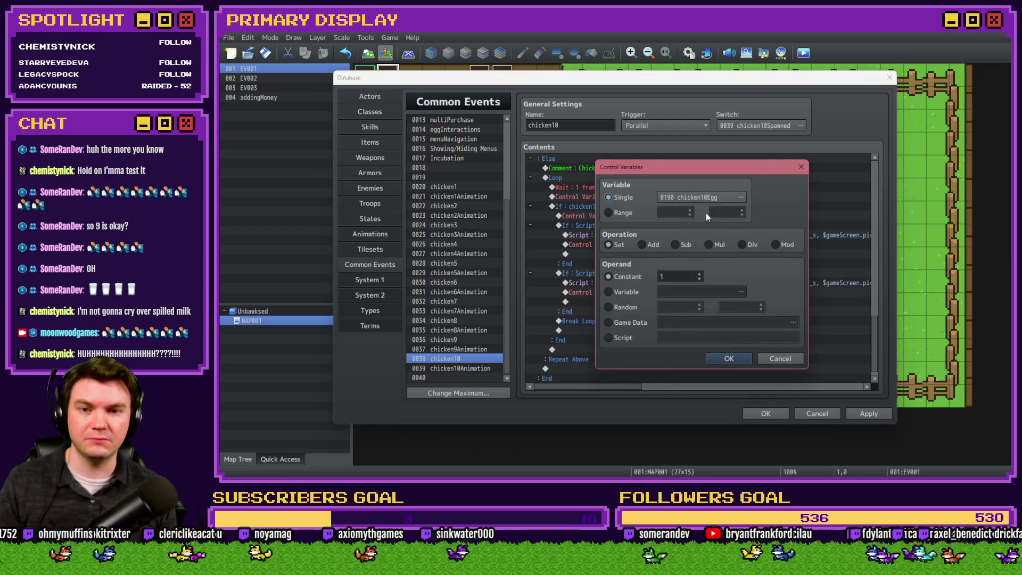
pyautogui.click(713, 196)
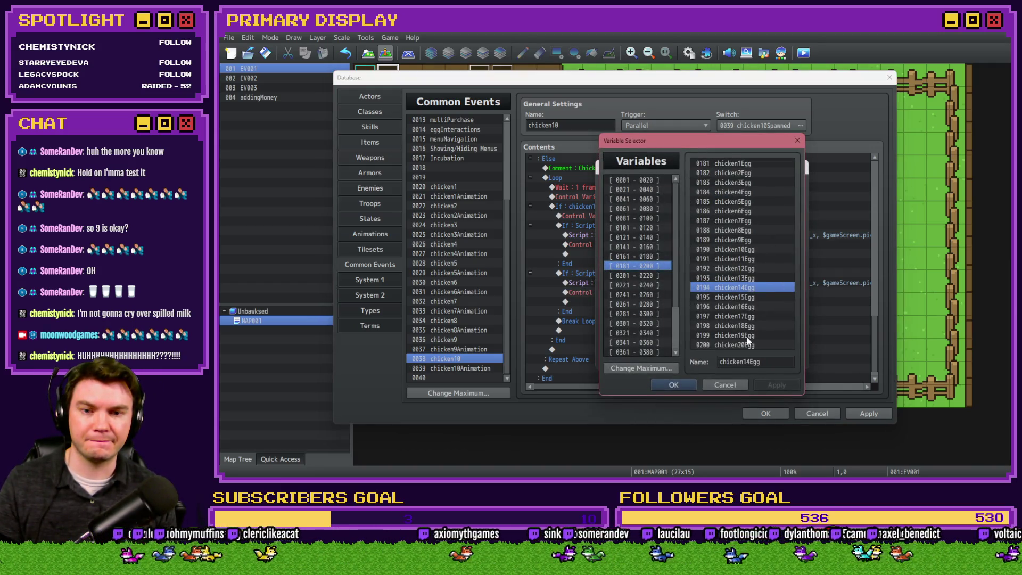
pyautogui.doubleClick(746, 343)
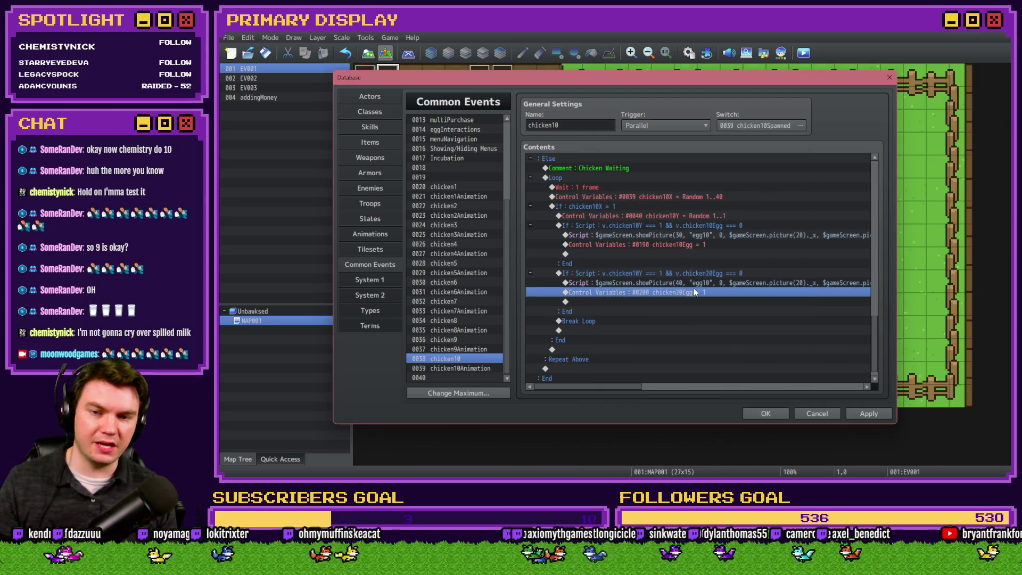
pyautogui.click(642, 272)
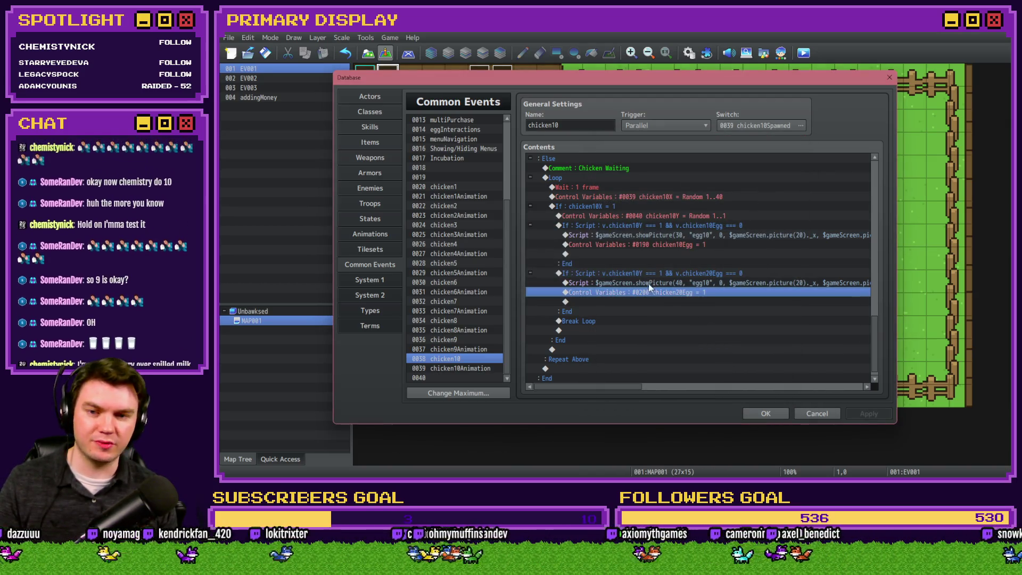
# - Paste a Break Loop after each egg branch's Control Variables line
pyautogui.click(605, 321)
pyautogui.hotkey('ctrl', 'c')
pyautogui.click(607, 302)
pyautogui.hotkey('ctrl', 'v')
pyautogui.click(619, 257)
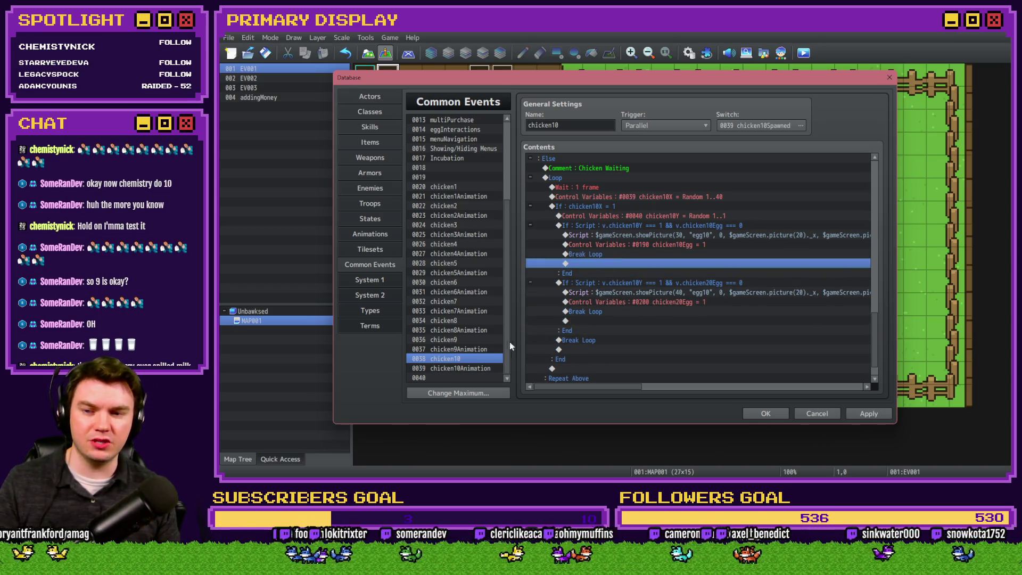
# - Point the second egg assignment to chicken19Egg in chicken9 and chicken18Egg in chicken8
pyautogui.click(445, 339)
pyautogui.doubleClick(669, 310)
pyautogui.click(709, 198)
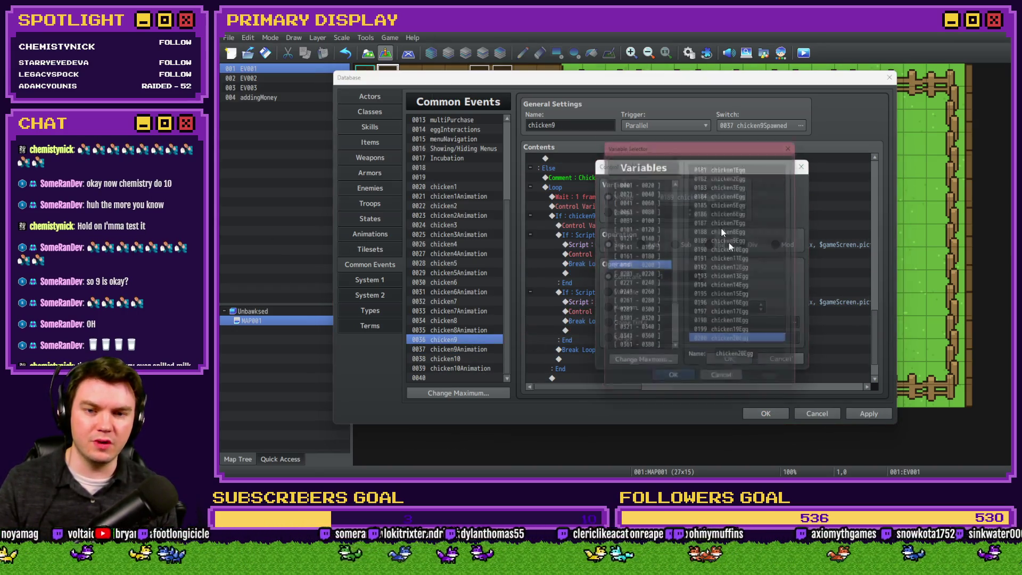
pyautogui.doubleClick(743, 334)
pyautogui.click(729, 358)
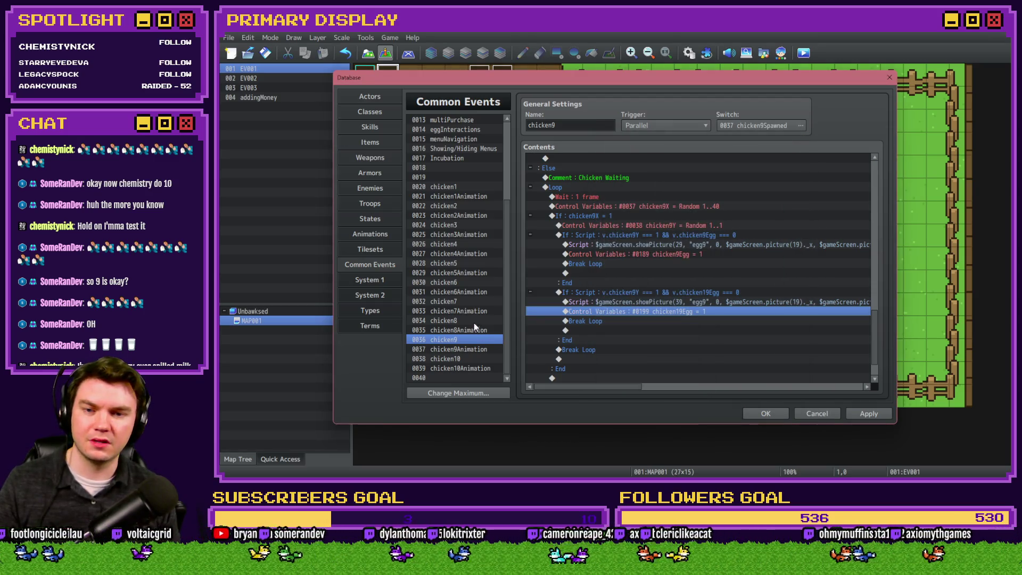
pyautogui.click(445, 320)
pyautogui.doubleClick(669, 292)
pyautogui.click(709, 198)
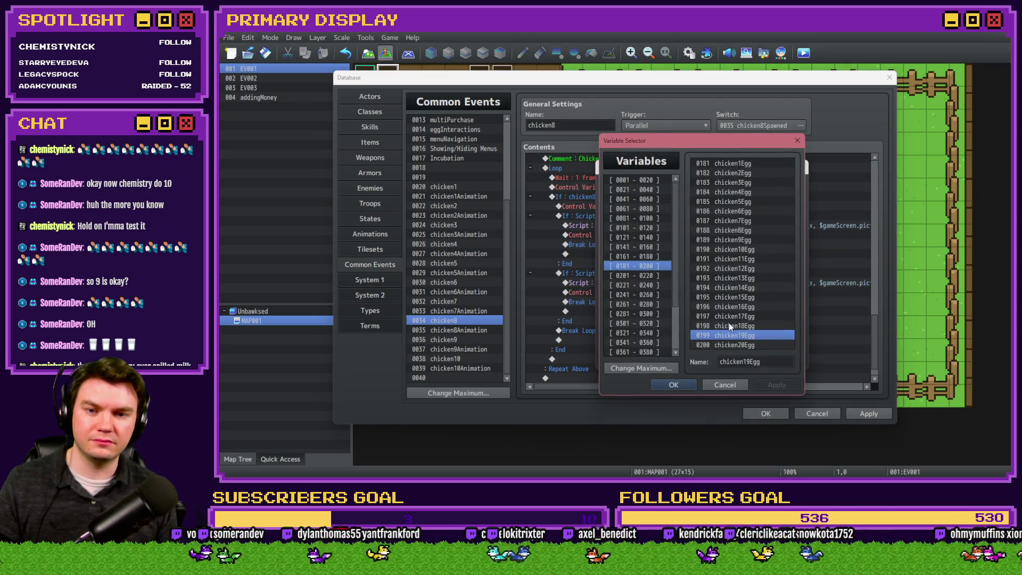
pyautogui.doubleClick(729, 321)
pyautogui.click(729, 358)
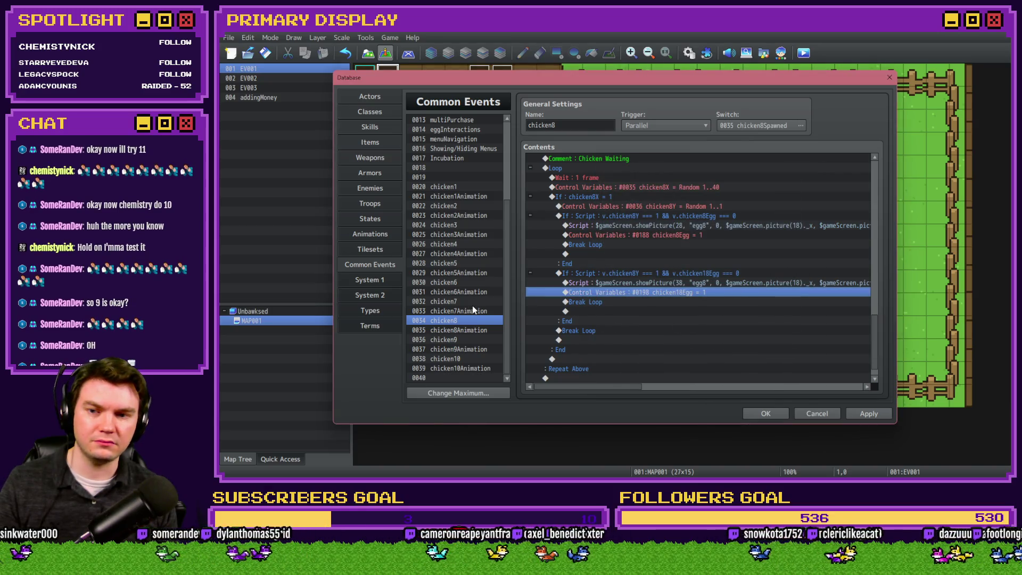
# - Check chicken1 and chicken2, then inspect chicken3's chicken13Egg setting without changing it
pyautogui.click(464, 185)
pyautogui.click(460, 206)
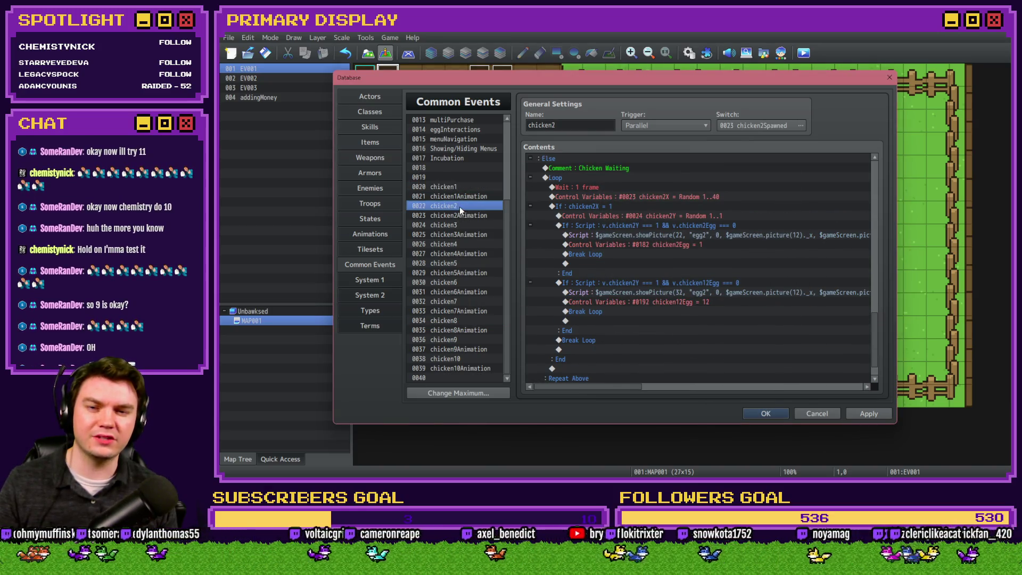
pyautogui.click(459, 227)
pyautogui.click(684, 292)
pyautogui.doubleClick(689, 293)
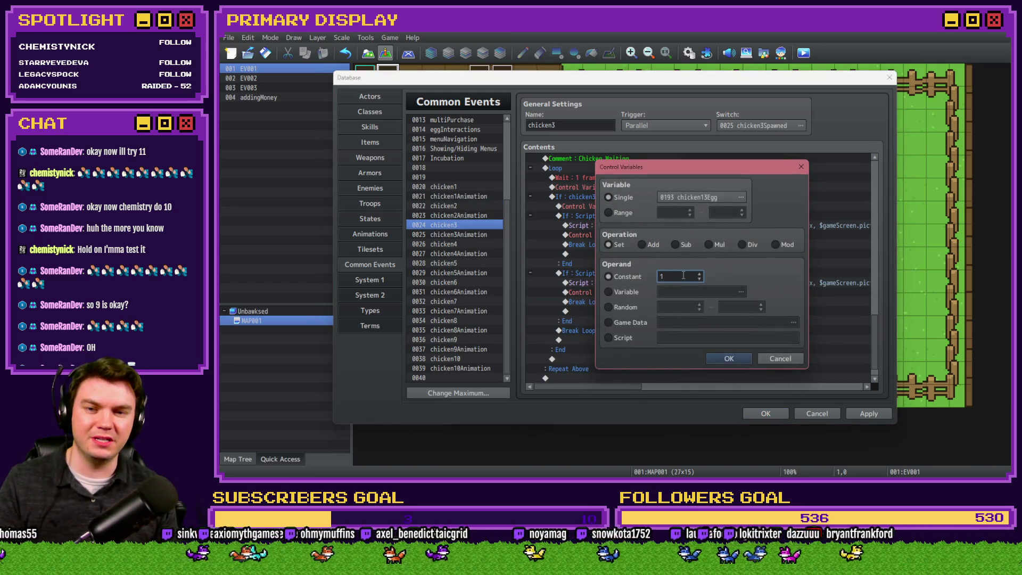
pyautogui.click(751, 359)
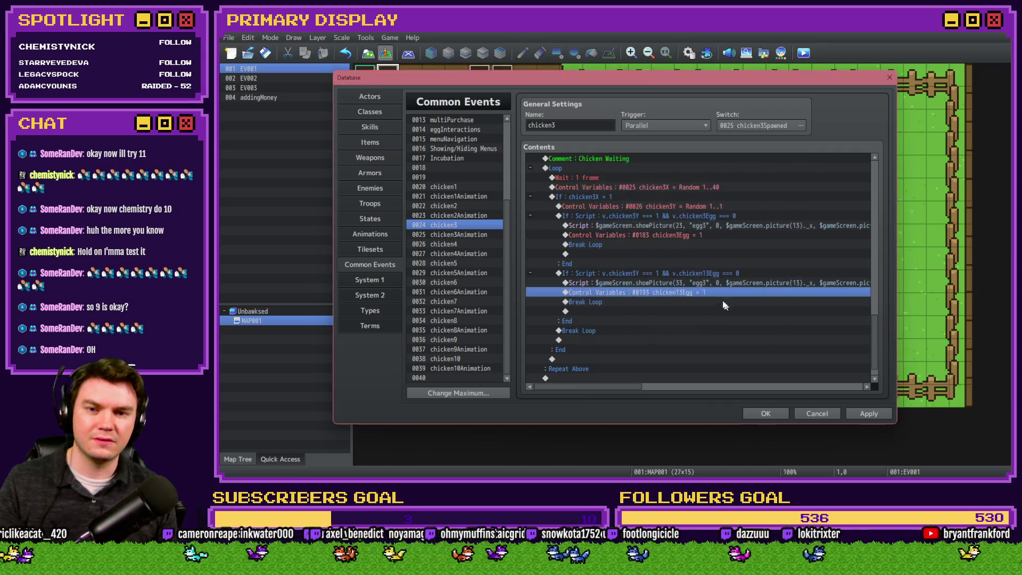
pyautogui.doubleClick(719, 299)
pyautogui.click(775, 360)
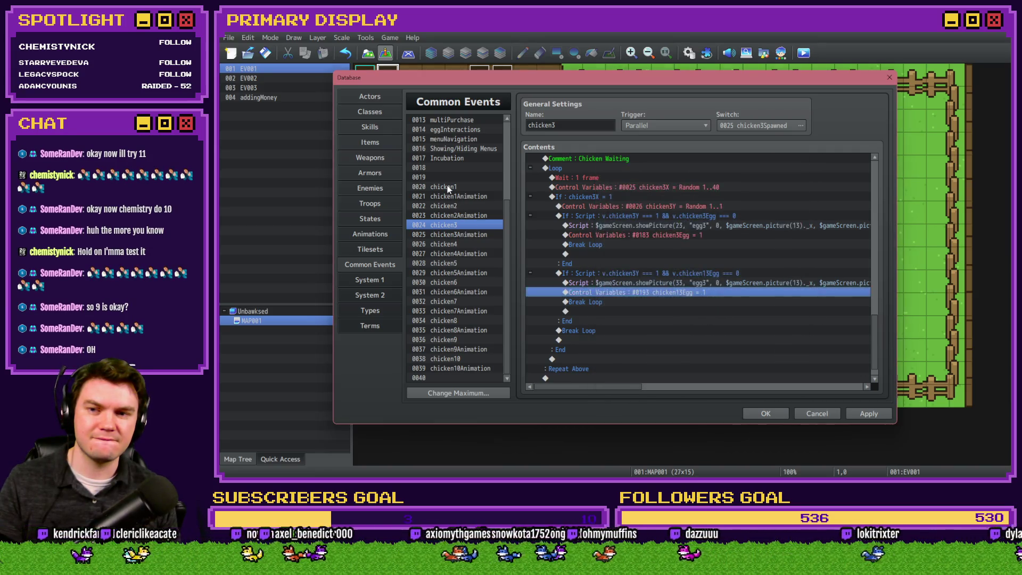
# - Step through chicken1 to chicken4's events and return to chicken1
pyautogui.click(446, 186)
pyautogui.click(454, 206)
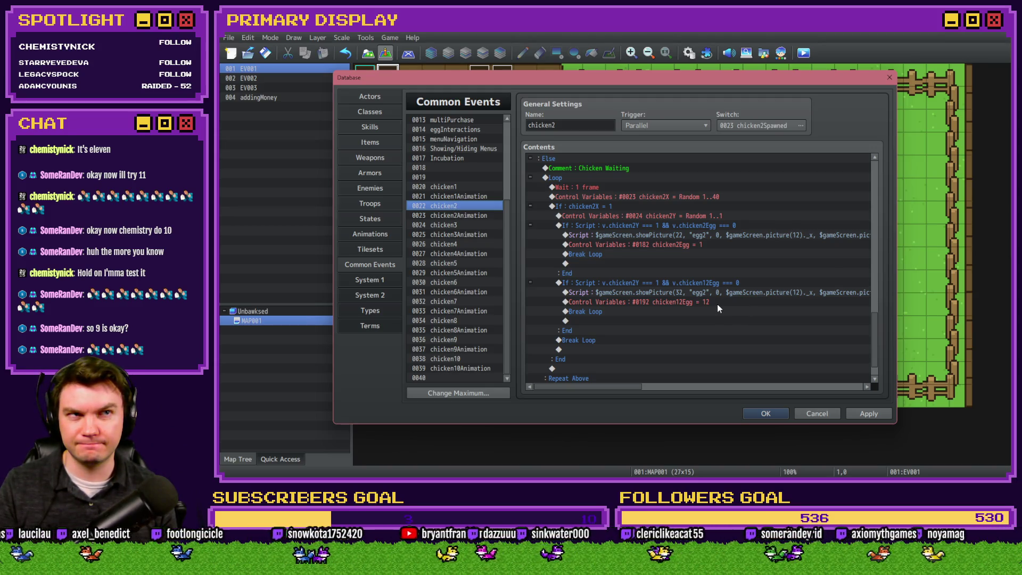
pyautogui.click(479, 225)
pyautogui.click(466, 245)
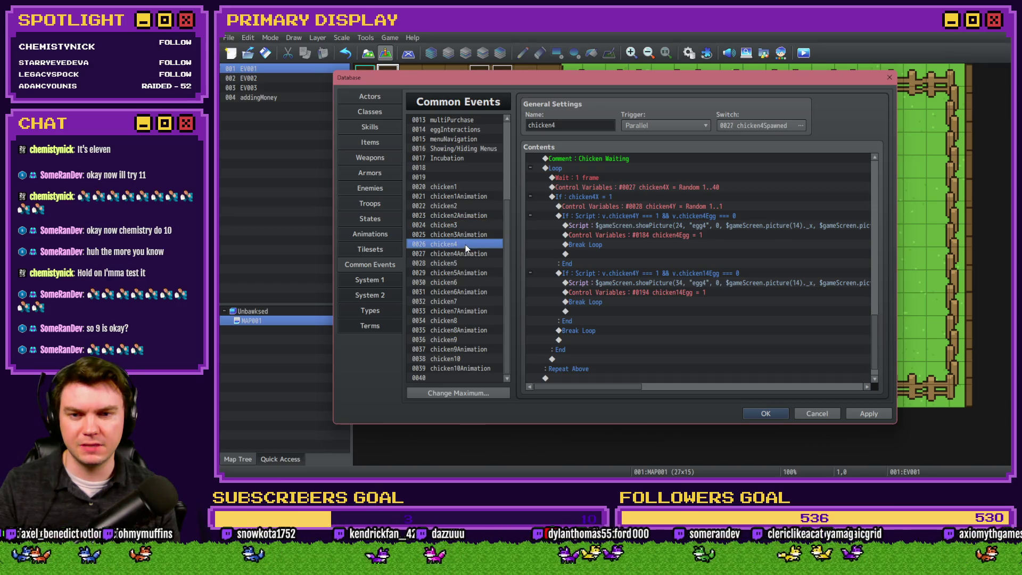
pyautogui.click(471, 224)
pyautogui.click(468, 206)
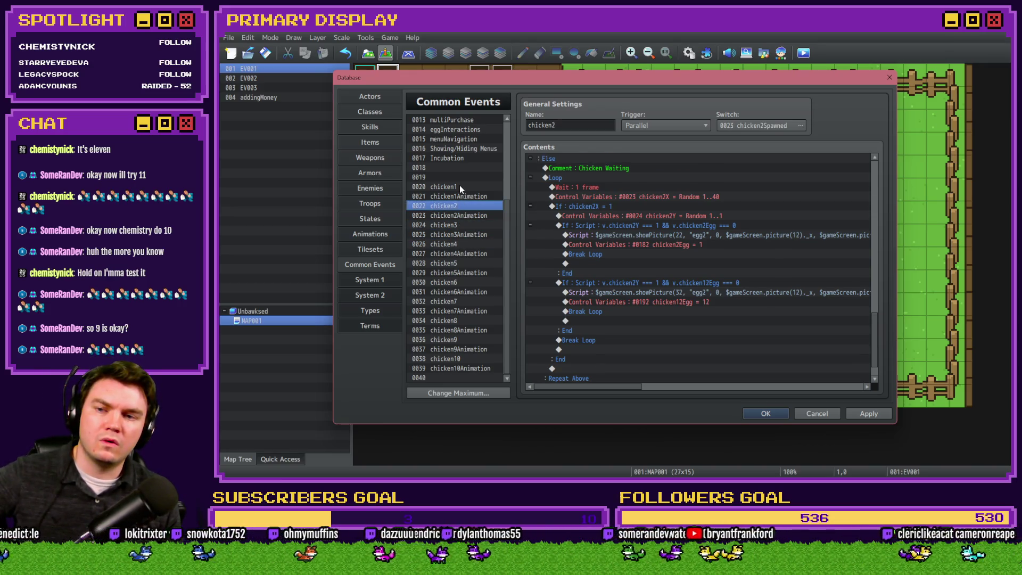
pyautogui.click(459, 186)
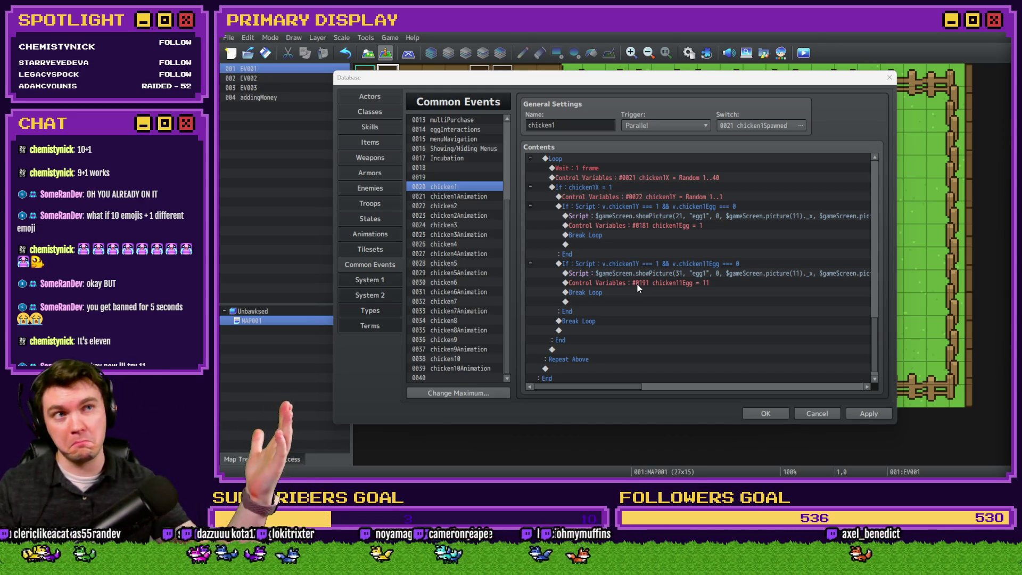
pyautogui.scroll(-1, 640, 276)
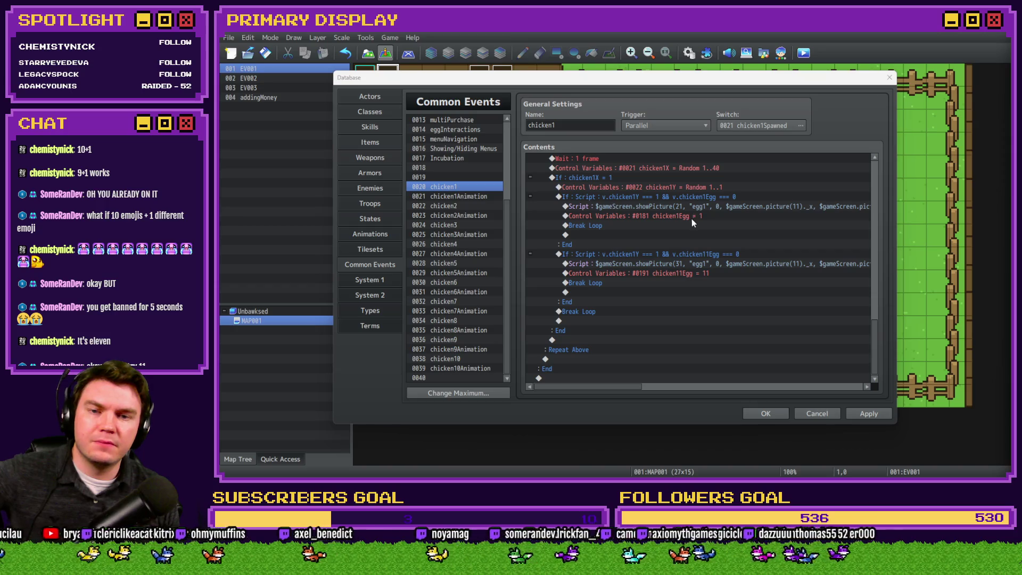
# - Review chicken2, chicken3 and chicken4, then open the 0014 eggInteractions common event
pyautogui.click(455, 206)
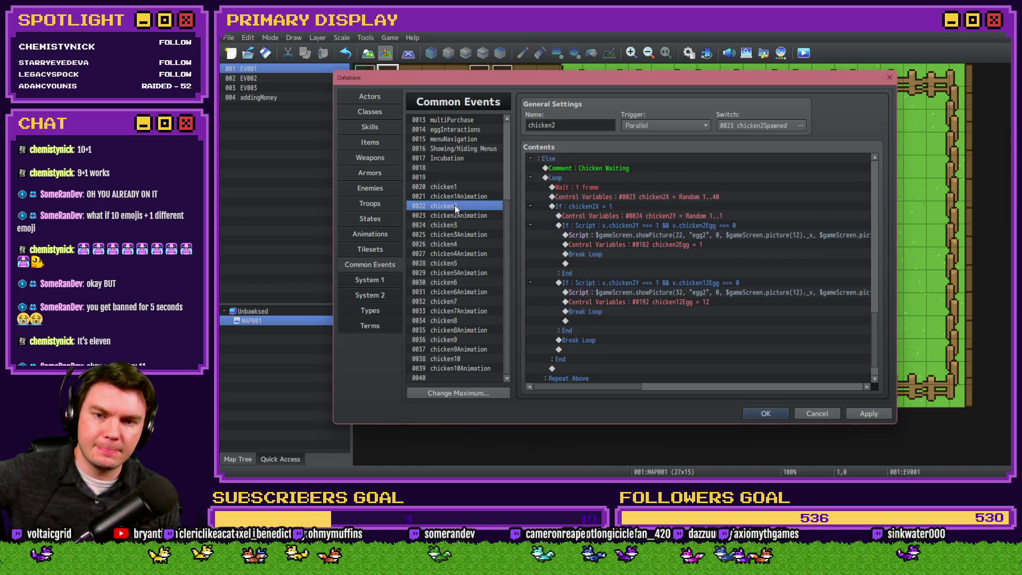
pyautogui.click(461, 225)
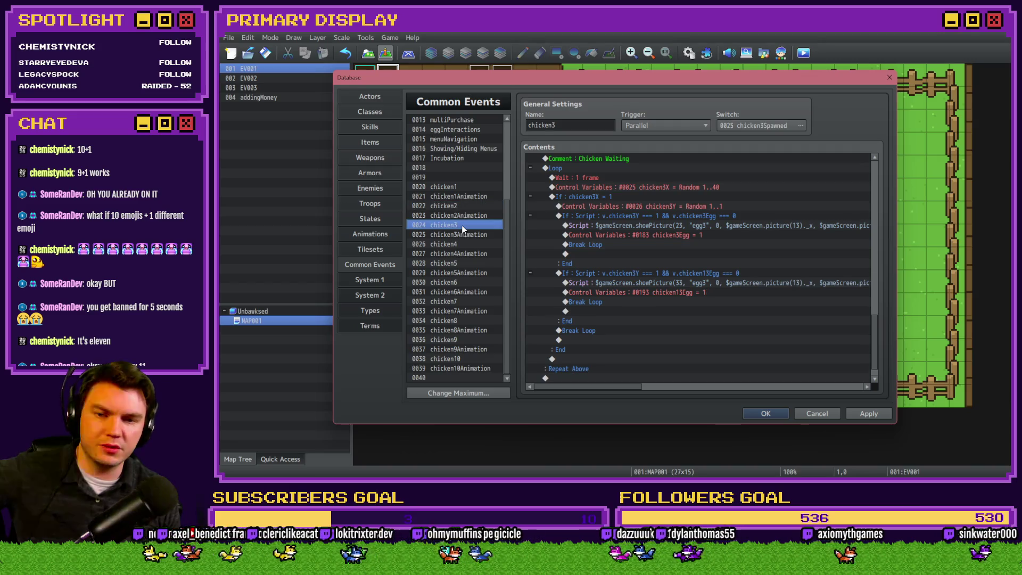
pyautogui.click(461, 244)
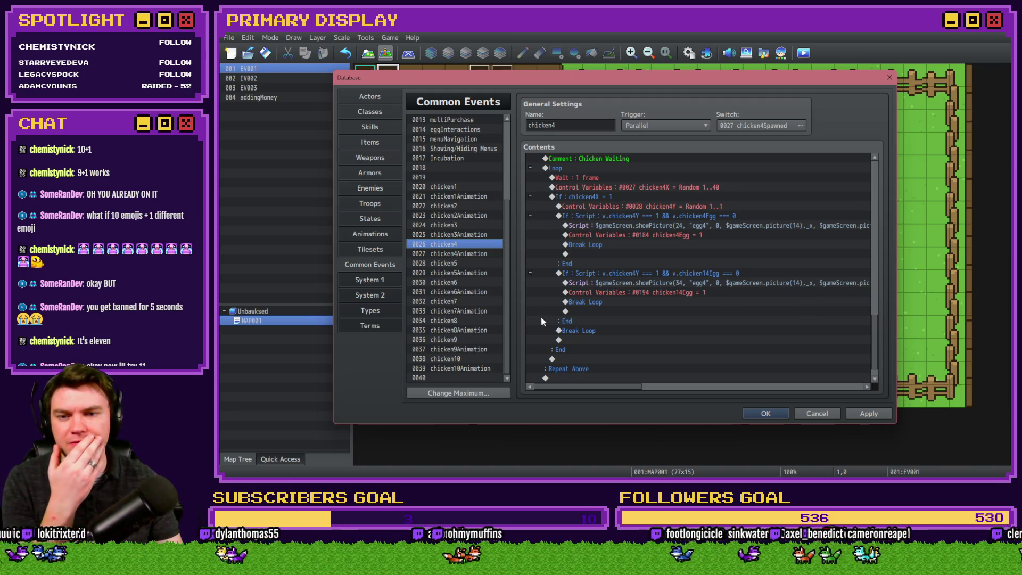
pyautogui.scroll(3, 461, 250)
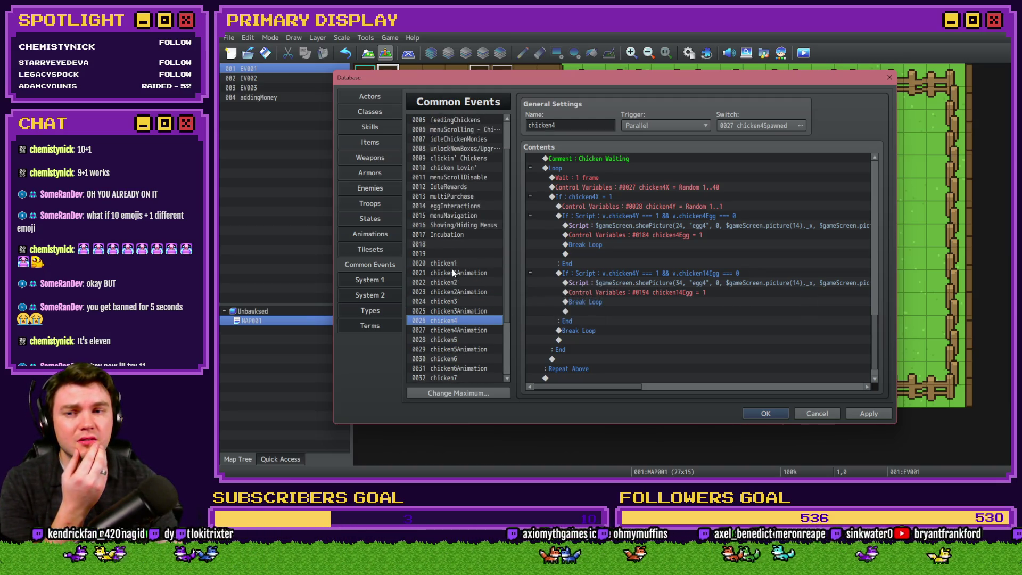
pyautogui.click(459, 214)
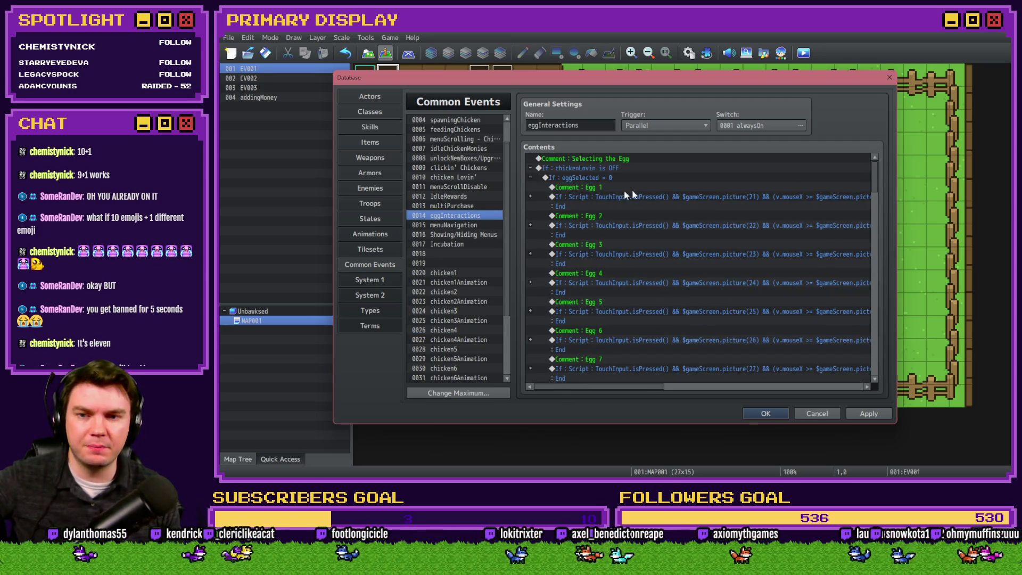
# - Expand Egg 1's If block to see its script and pickedUpEgg jump, then scroll to Egg 20 and Nest 1
pyautogui.click(530, 197)
pyautogui.click(610, 217)
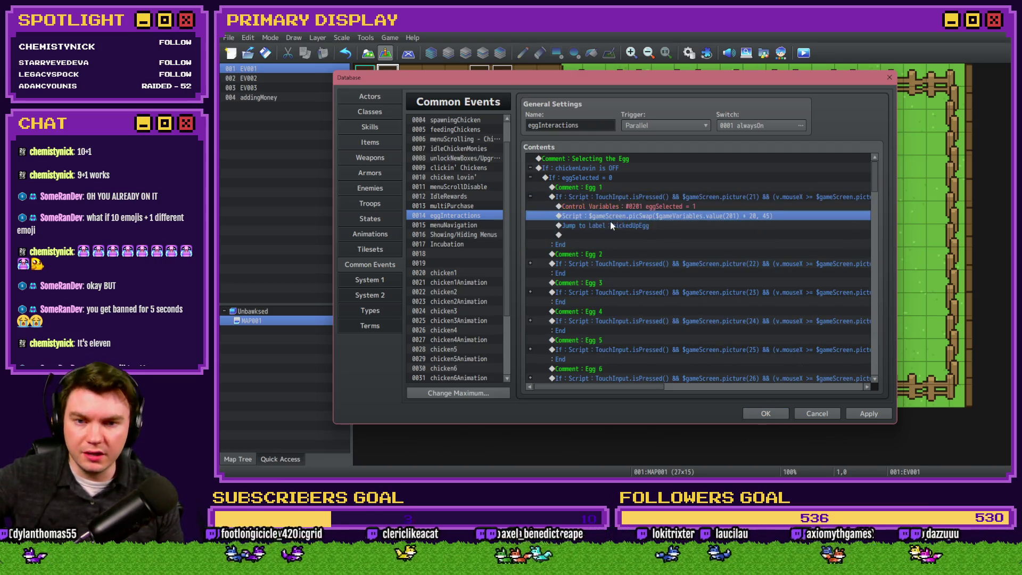
pyautogui.click(611, 226)
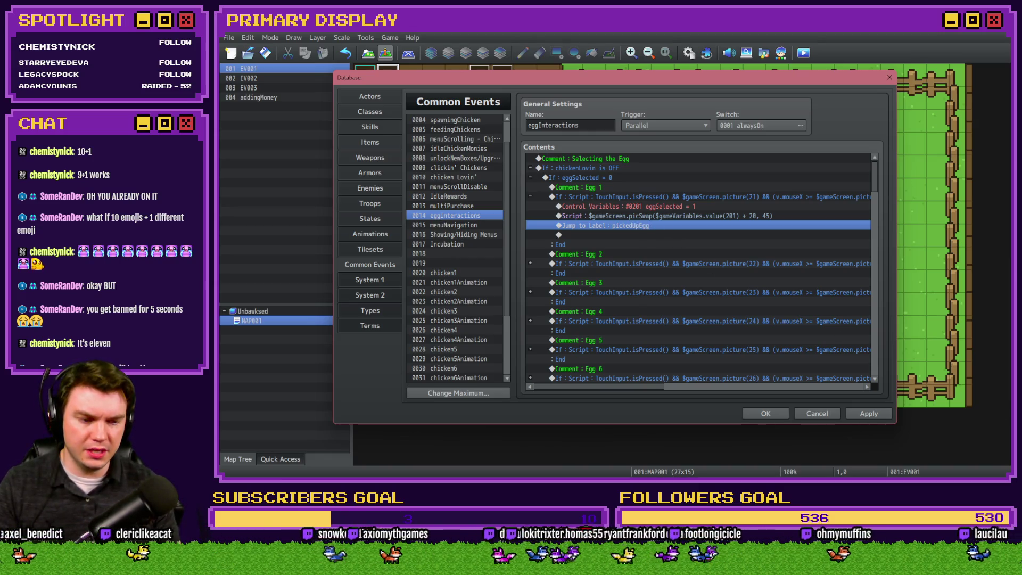
pyautogui.hotkey('alt', 'Tab')
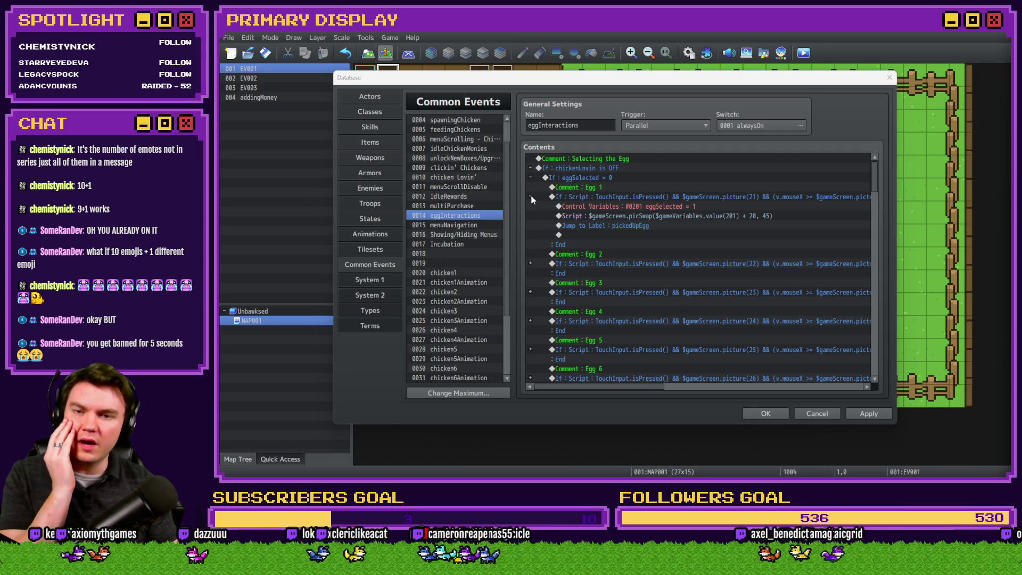
pyautogui.click(532, 198)
pyautogui.scroll(-13, 589, 274)
pyautogui.scroll(-3, 591, 273)
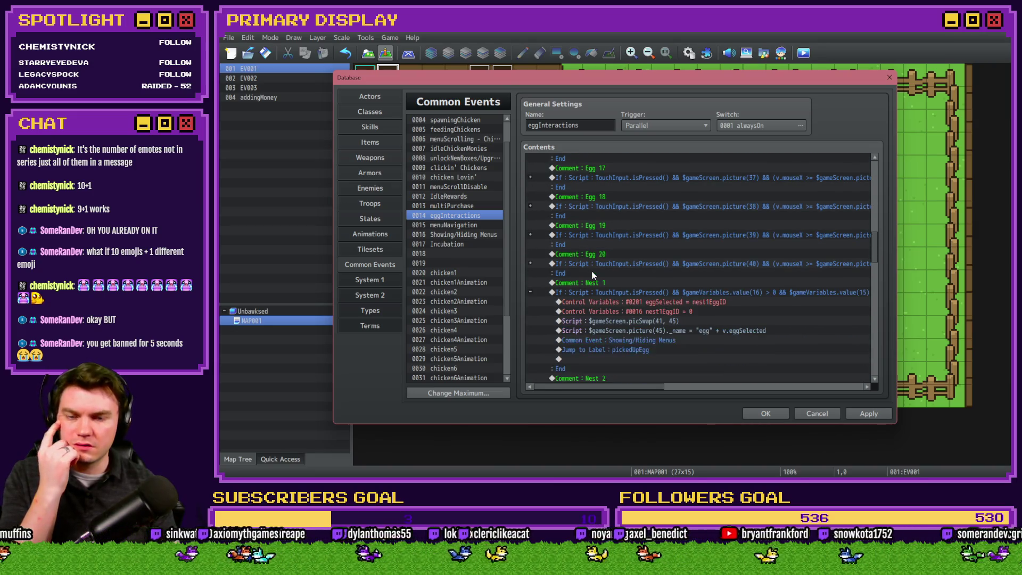
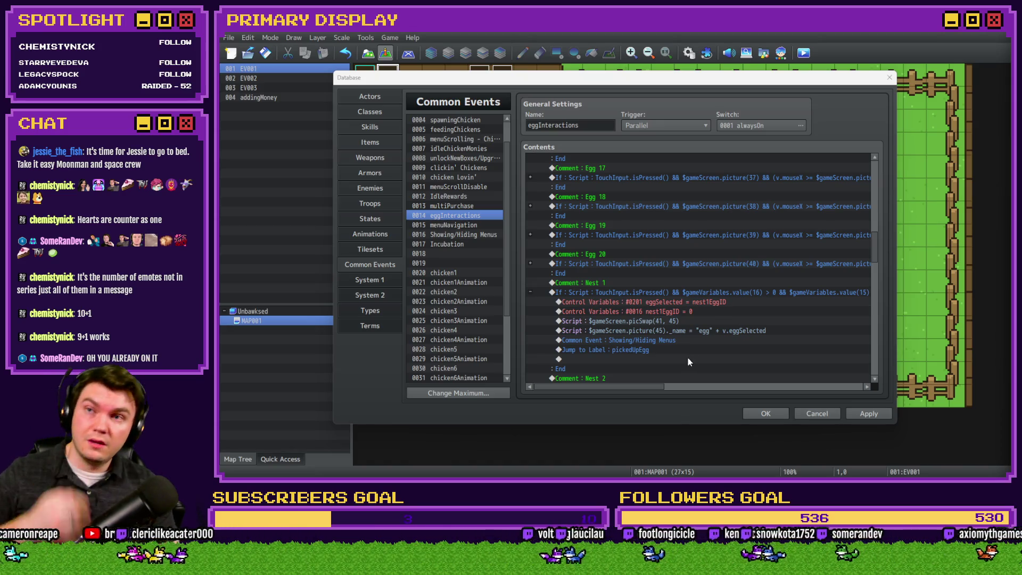
# - Inspect the eggSelected = 19 command inside the Egg 19 condition block, then scroll through the event
pyautogui.click(530, 235)
pyautogui.click(629, 262)
pyautogui.click(628, 245)
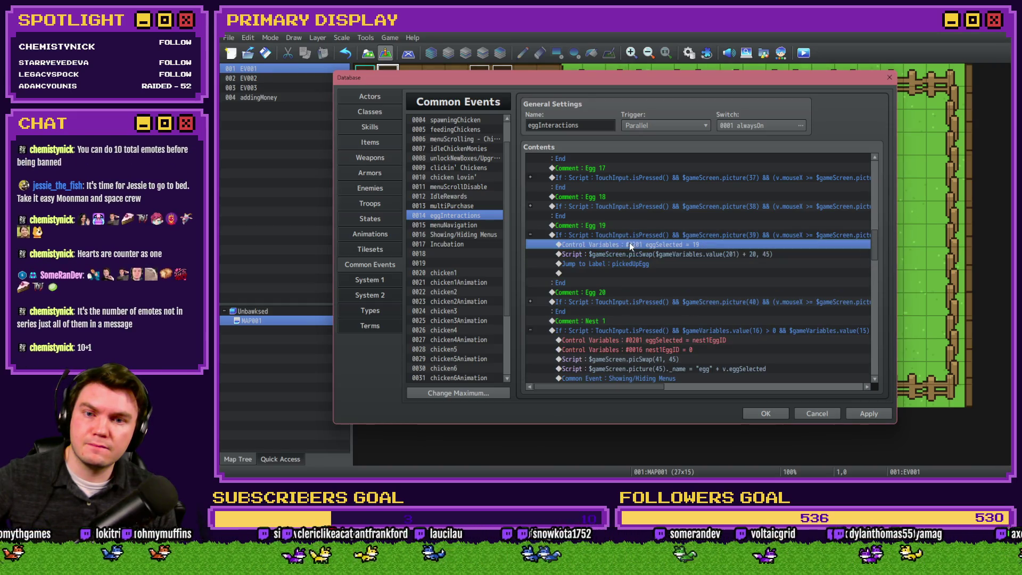
pyautogui.click(530, 234)
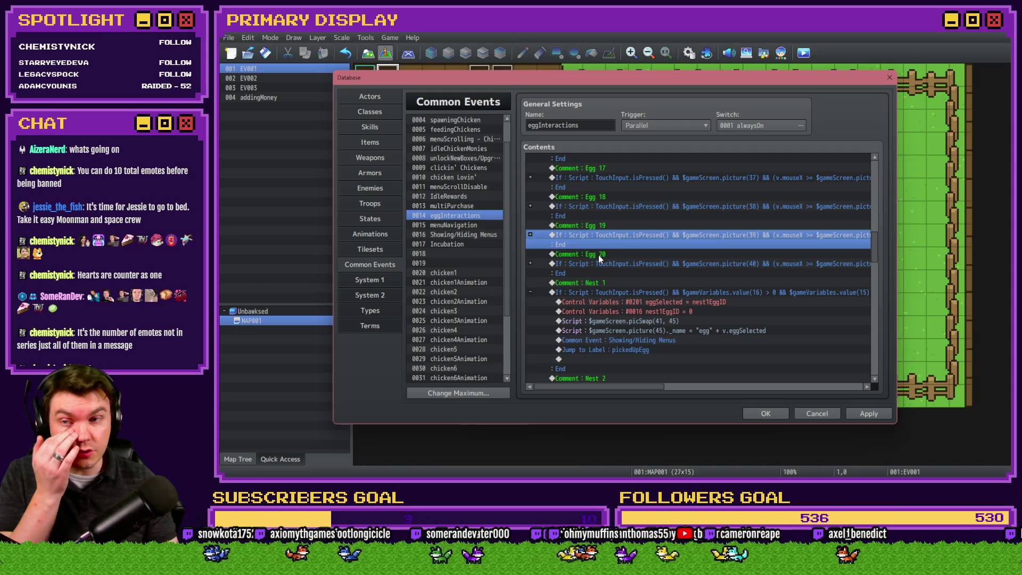
pyautogui.scroll(-8, 601, 263)
pyautogui.scroll(-2, 606, 265)
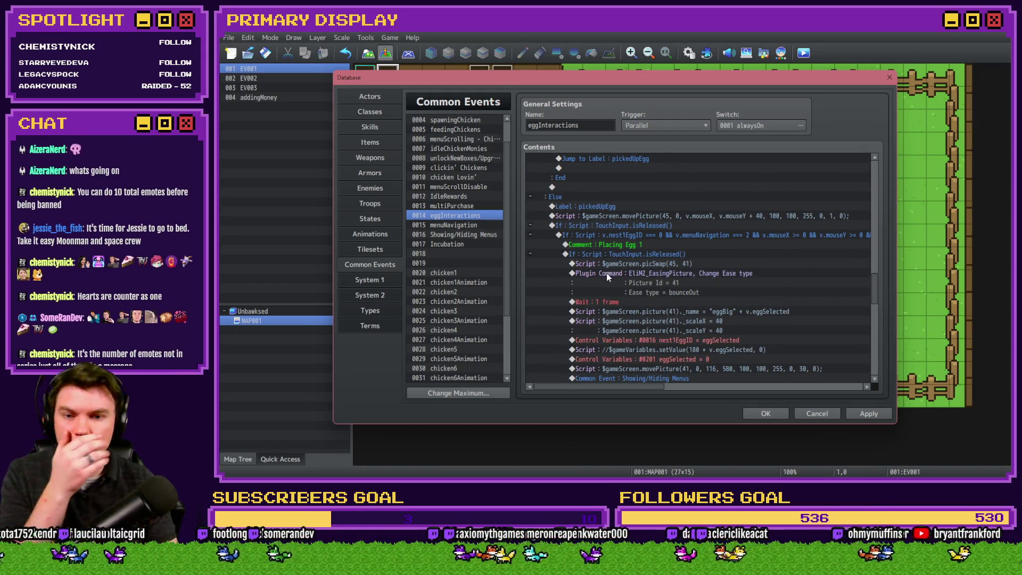
pyautogui.scroll(-2, 606, 271)
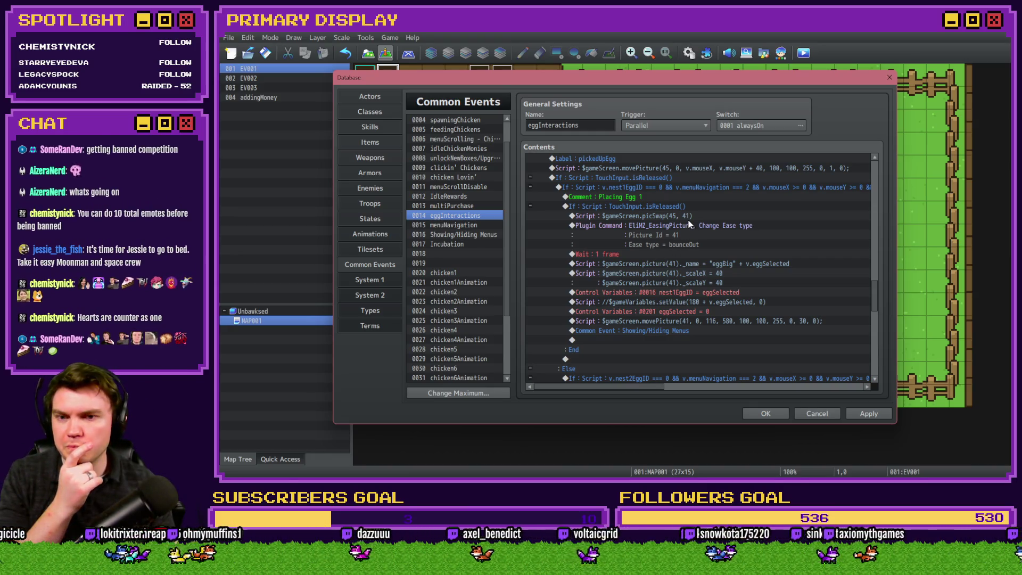
pyautogui.scroll(-5, 686, 229)
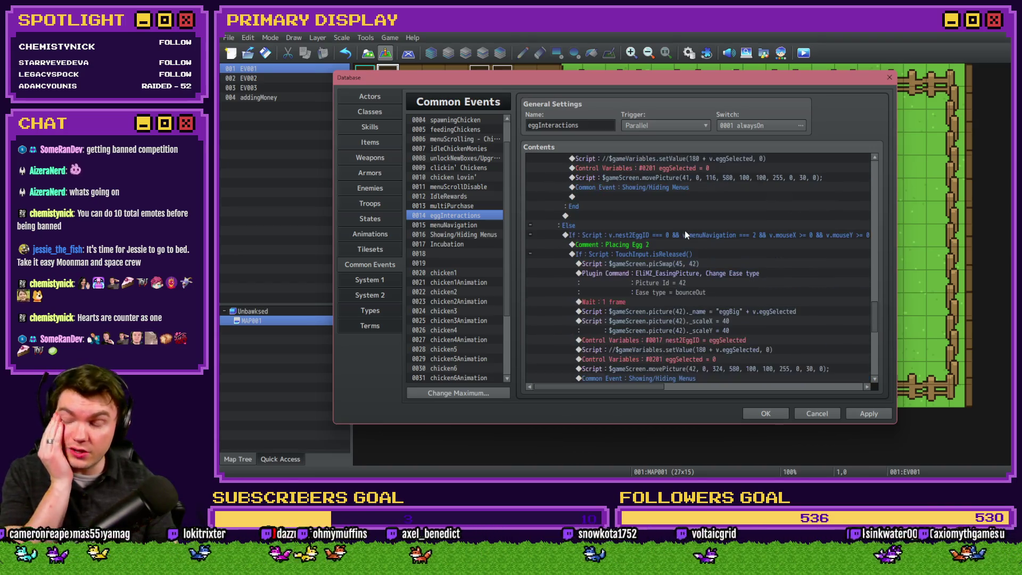
pyautogui.scroll(-8, 685, 230)
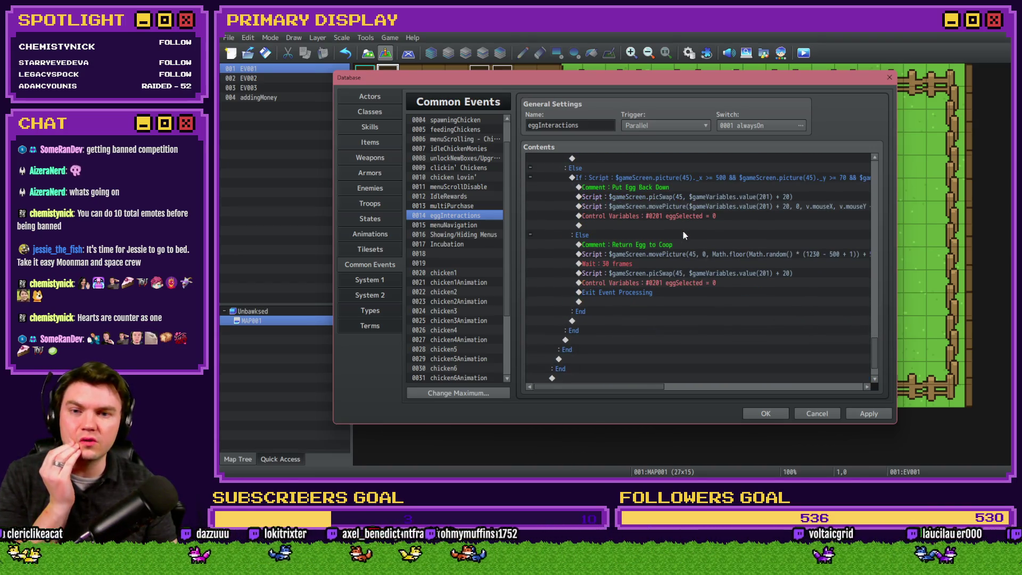
pyautogui.scroll(2, 684, 239)
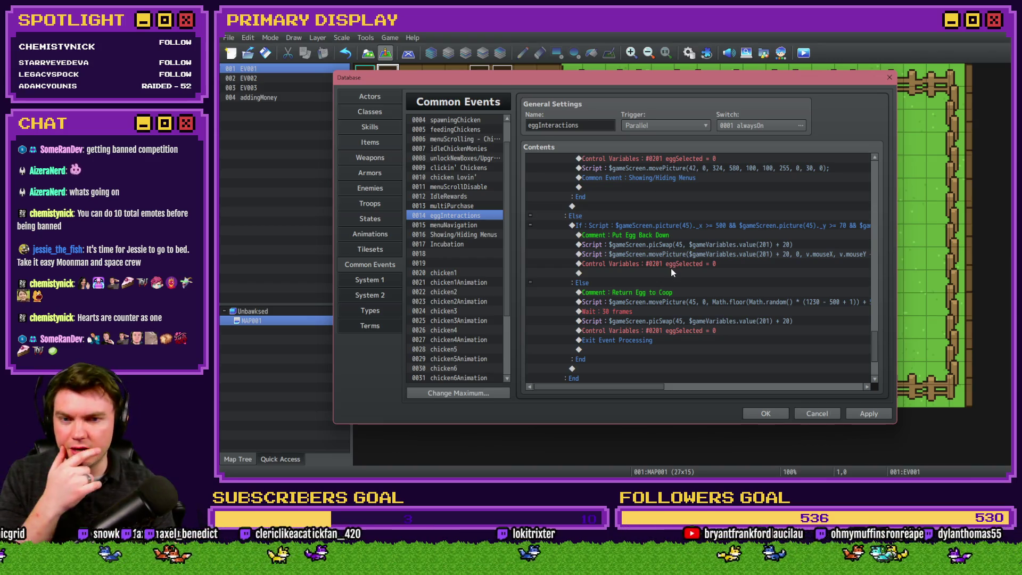
pyautogui.moveTo(649, 384)
pyautogui.mouseDown()
pyautogui.moveTo(687, 387)
pyautogui.moveTo(655, 391)
pyautogui.mouseUp()
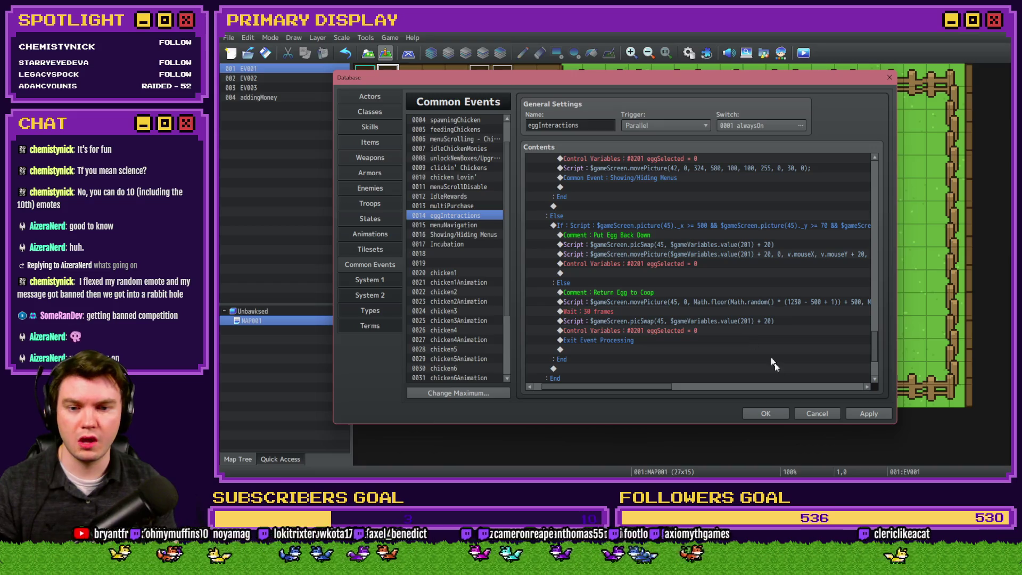
# - Close the Database, saving the game changes, and launch a playtest
pyautogui.click(765, 413)
pyautogui.hotkey('ctrl', 'r')
pyautogui.click(594, 269)
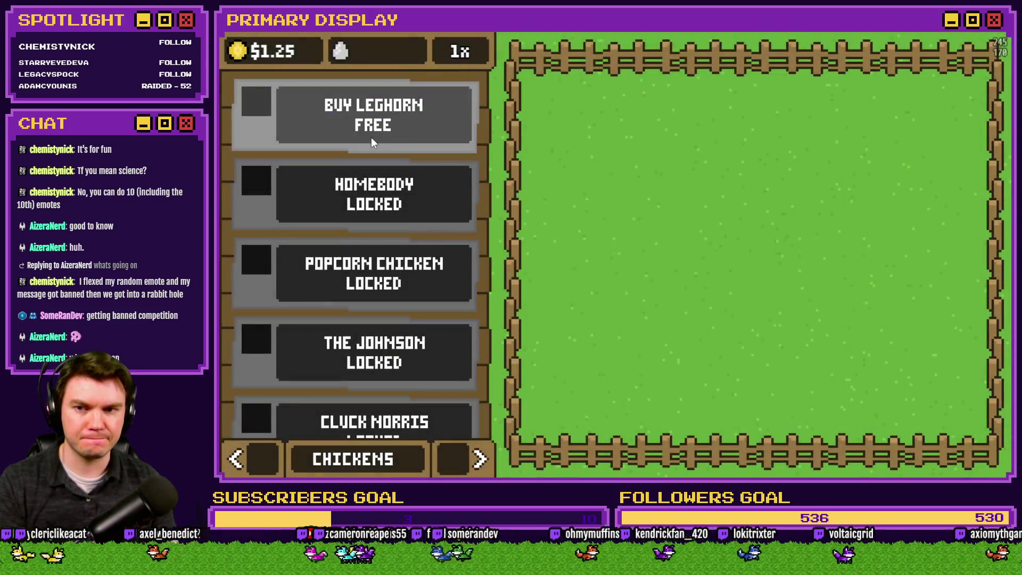
# - Buy the free Leghorn, release it from its crate into the pen, then open the F9 debug view
pyautogui.click(371, 136)
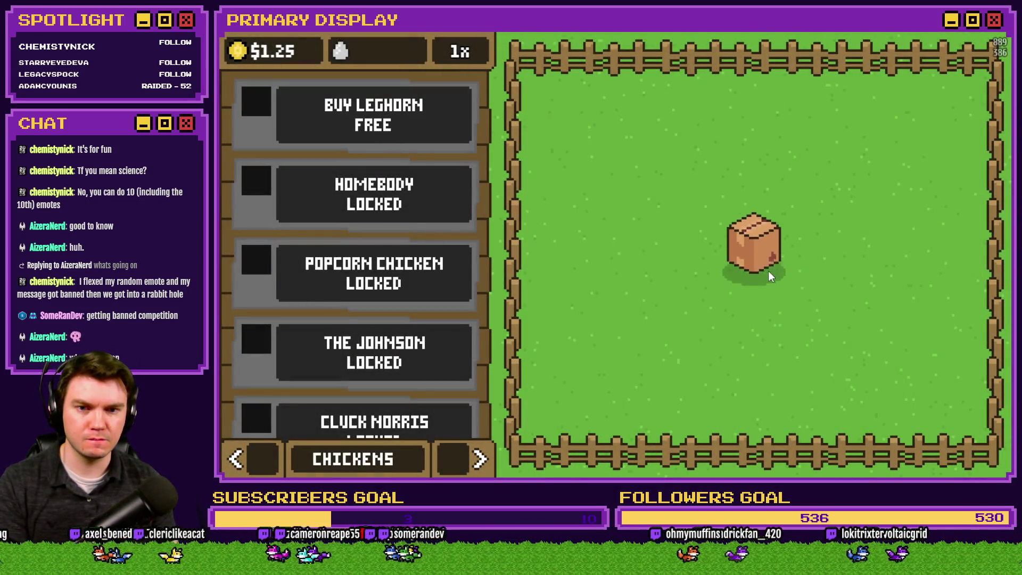
pyautogui.click(756, 263)
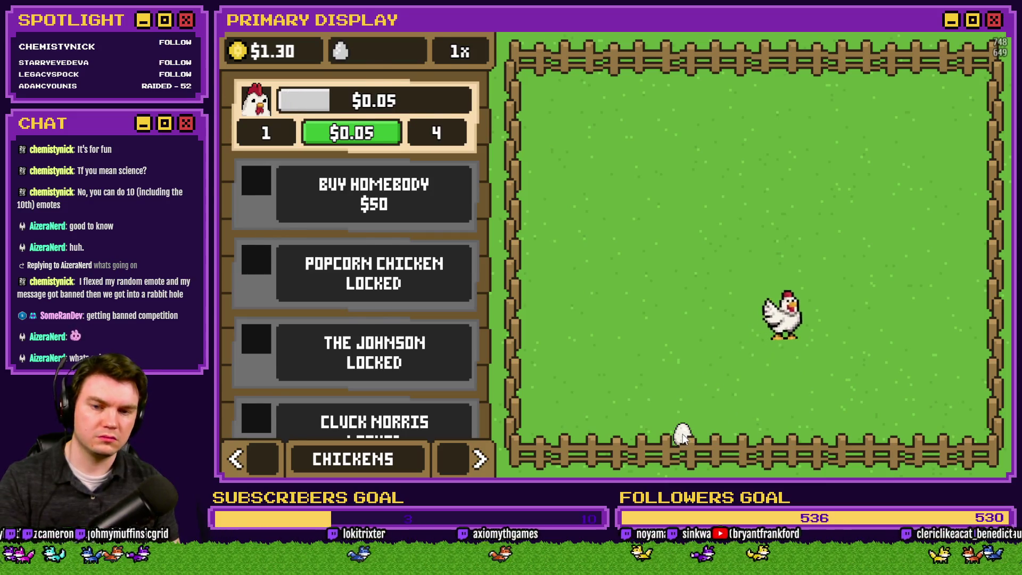
pyautogui.press('F9')
# - Browse the debug screen down to the chicken egg variables 0181–0190 and compare their values
pyautogui.press('Down')
pyautogui.press('Down')
pyautogui.press('Down')
pyautogui.press('Down')
pyautogui.press('Down')
pyautogui.press('Down')
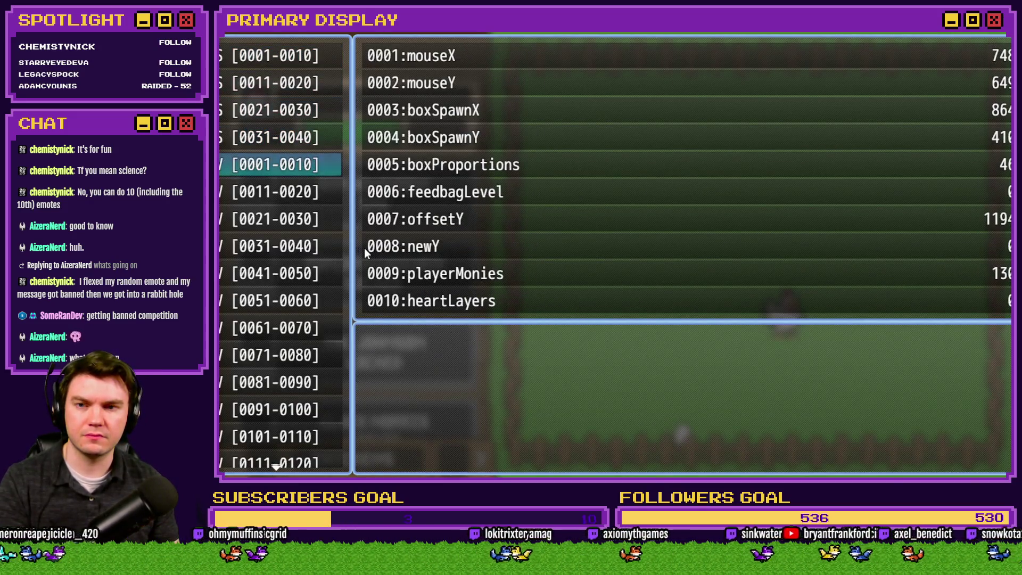
pyautogui.press('Down')
pyautogui.press('Down')
pyautogui.press('Down')
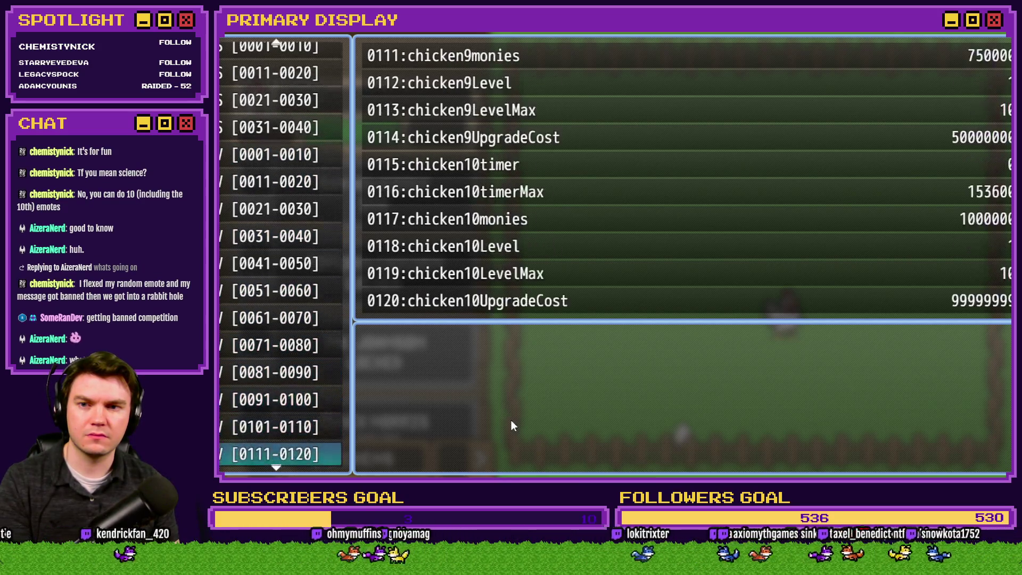
pyautogui.press('Down')
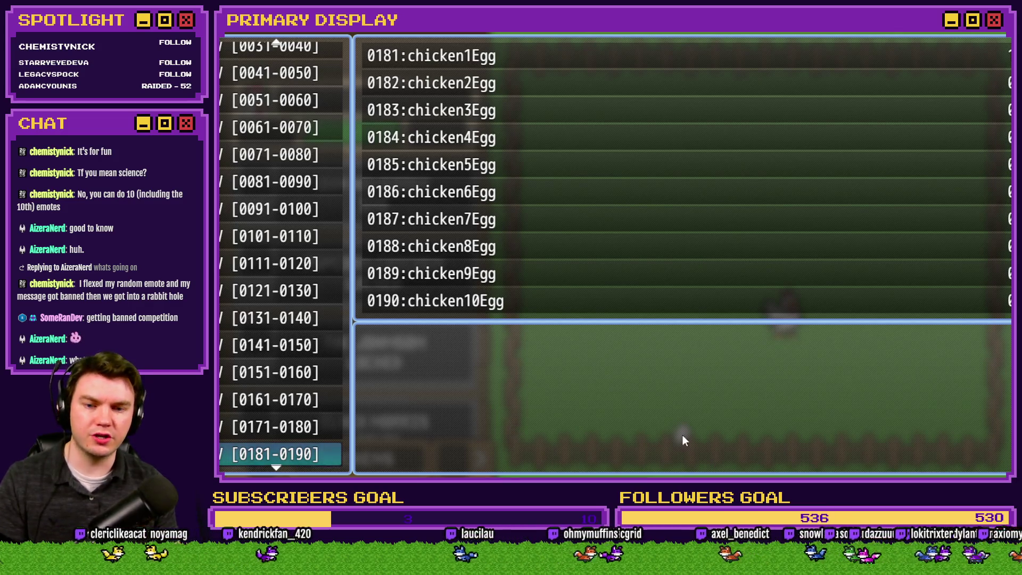
pyautogui.press('Escape')
pyautogui.press('F9')
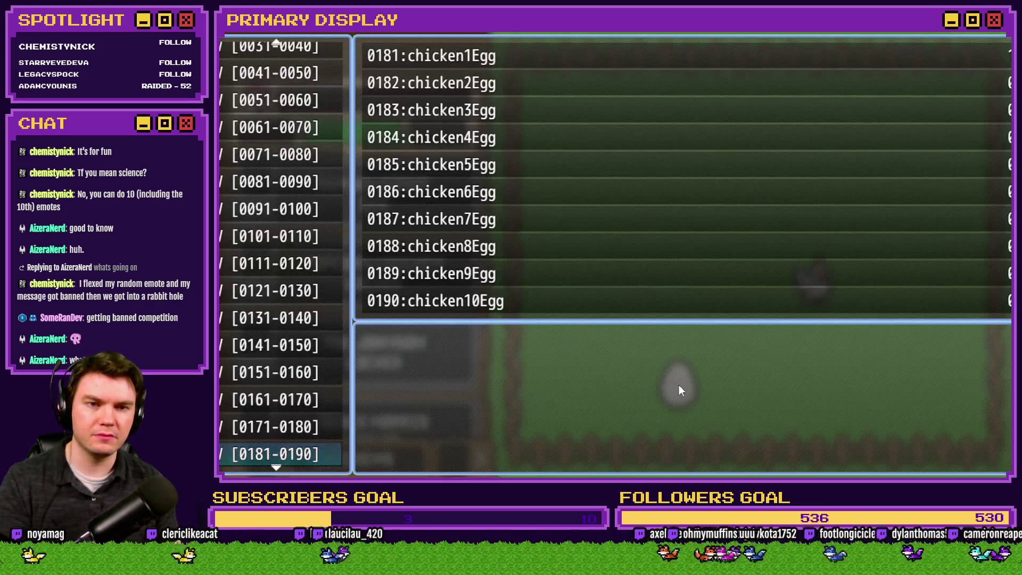
pyautogui.press('Escape')
# - Carry the laid egg upward, recheck the egg variables, then leave fullscreen and end the playtest
pyautogui.moveTo(679, 385); pyautogui.dragTo(679, 360)
pyautogui.press('F9')
pyautogui.press('Escape')
pyautogui.press('F4')
pyautogui.click(957, 80)
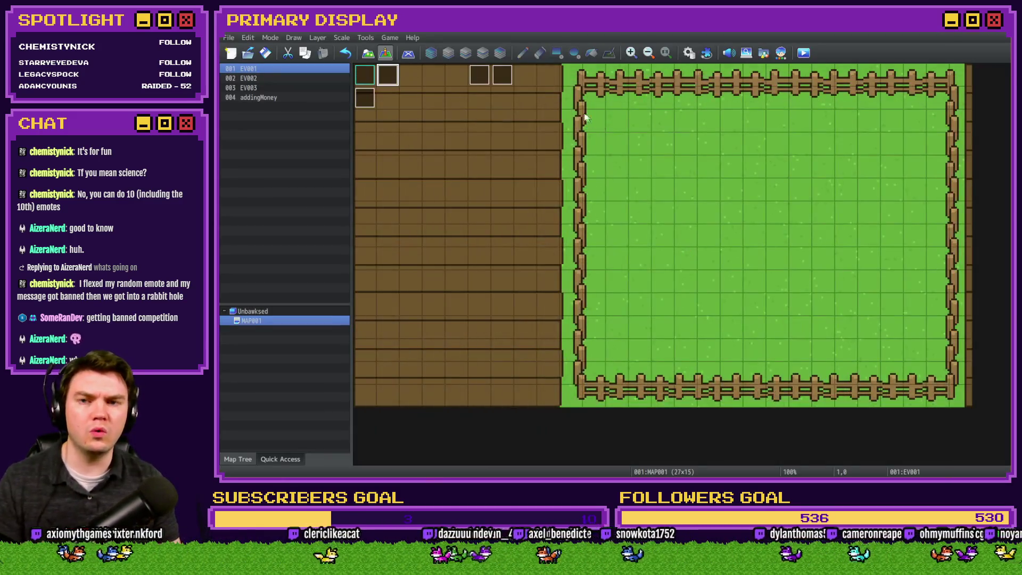
# - In Common Events, confirm chicken1–chicken3 set chicken11Egg, chicken12Egg and chicken13Egg to 1
pyautogui.click(688, 54)
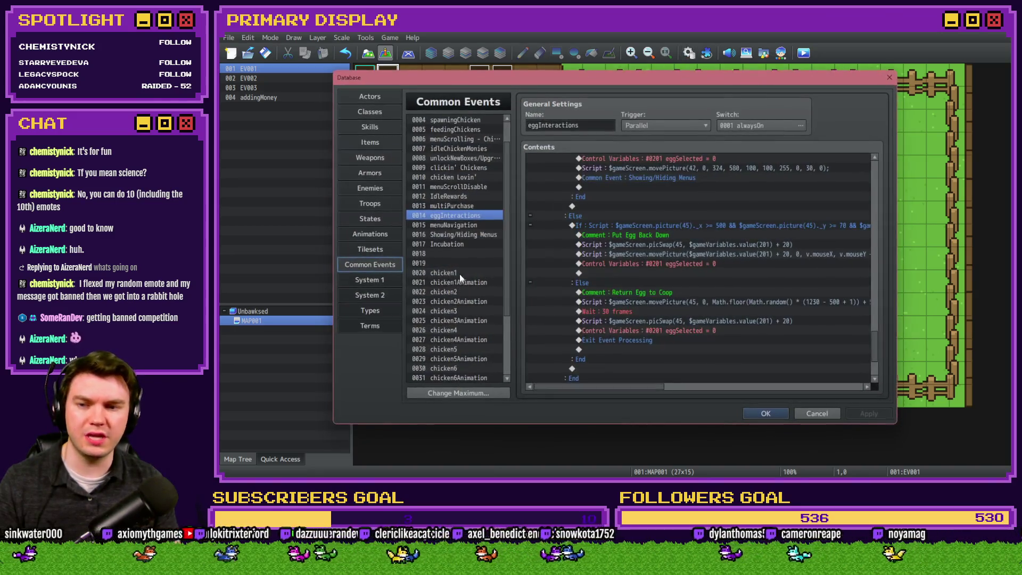
pyautogui.click(447, 272)
pyautogui.doubleClick(669, 282)
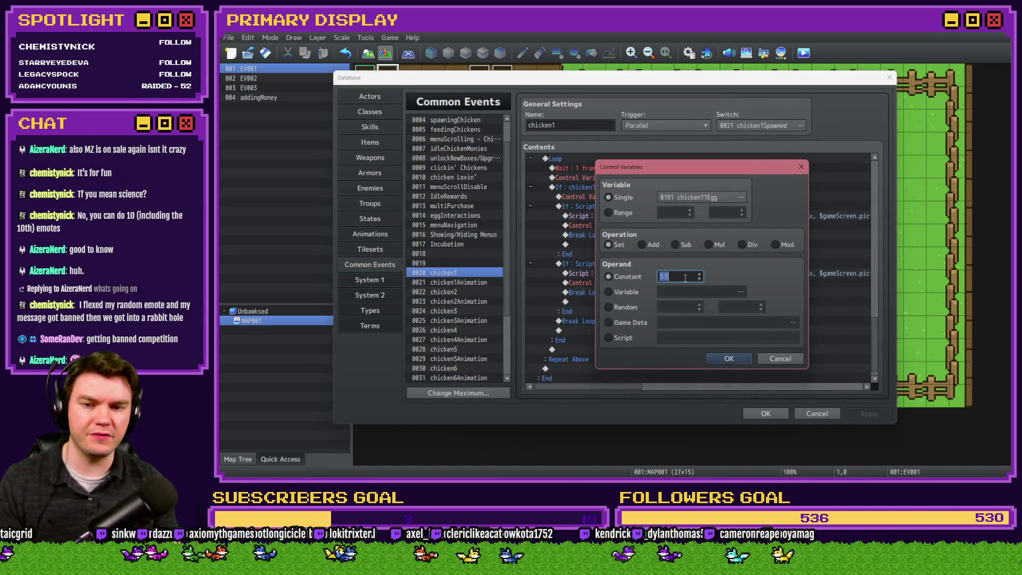
pyautogui.write('1')
pyautogui.click(730, 359)
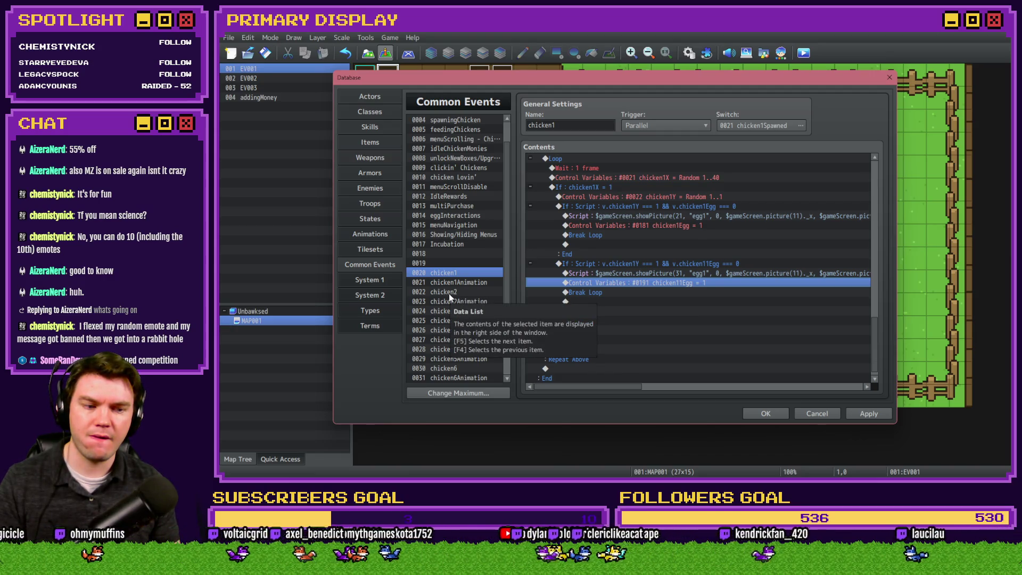
pyautogui.click(449, 293)
pyautogui.doubleClick(659, 301)
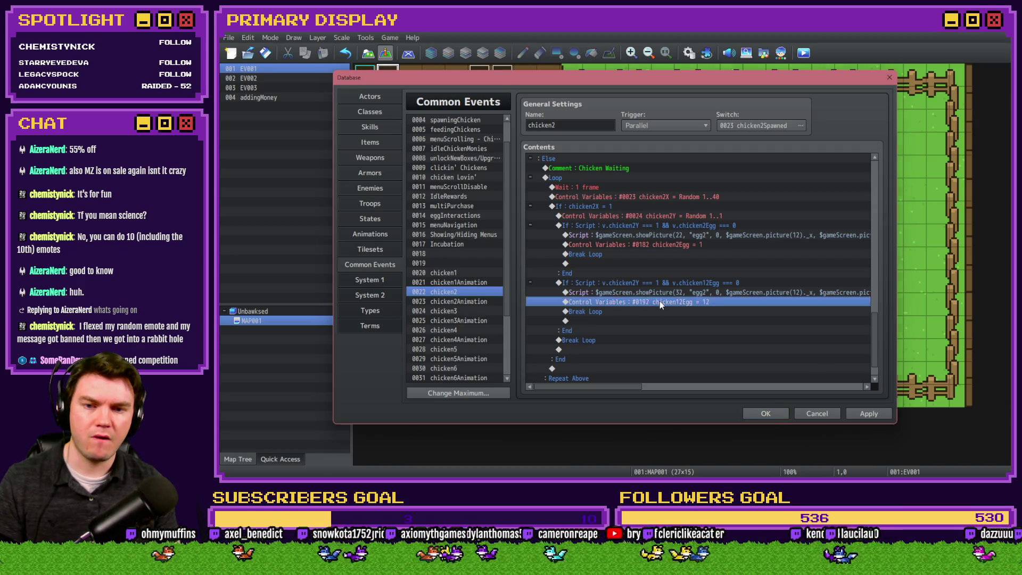
pyautogui.press('BackSpace')
pyautogui.click(728, 358)
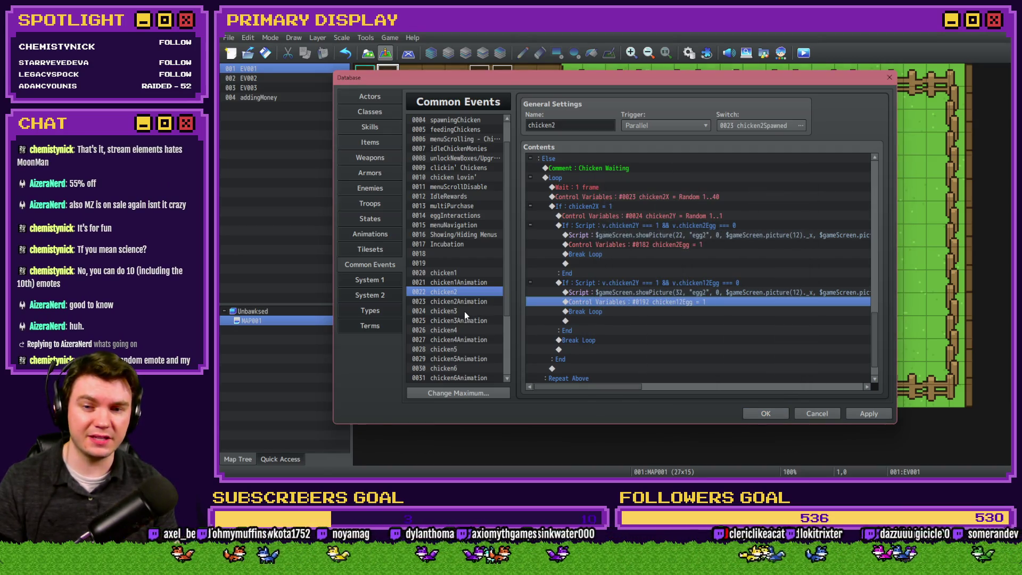
pyautogui.click(464, 311)
pyautogui.doubleClick(659, 292)
pyautogui.click(729, 358)
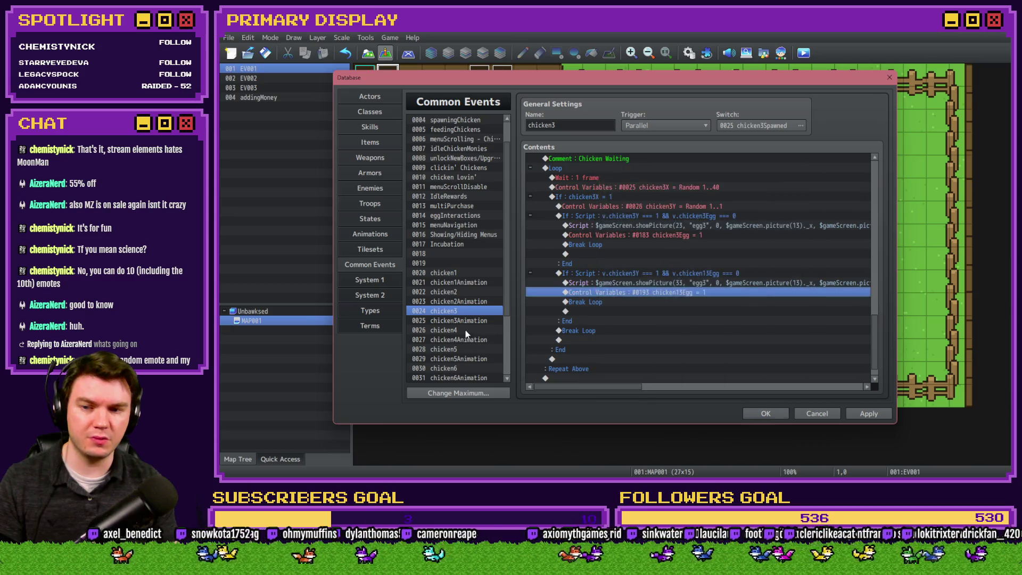
# - Point chicken5's second egg command at the chicken15Egg variable
pyautogui.click(468, 330)
pyautogui.click(460, 349)
pyautogui.scroll(-2, 463, 320)
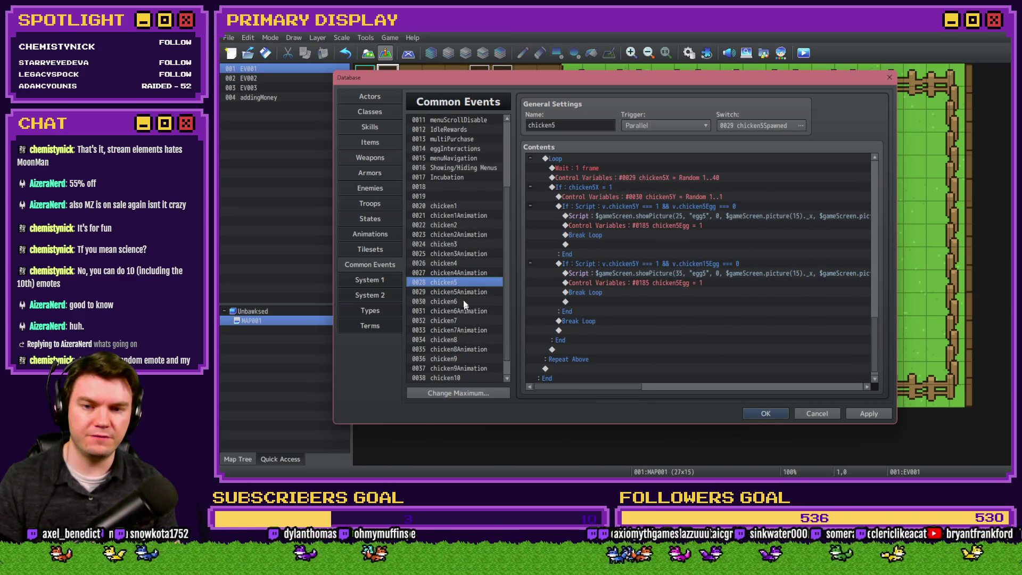
pyautogui.doubleClick(652, 292)
pyautogui.click(660, 280)
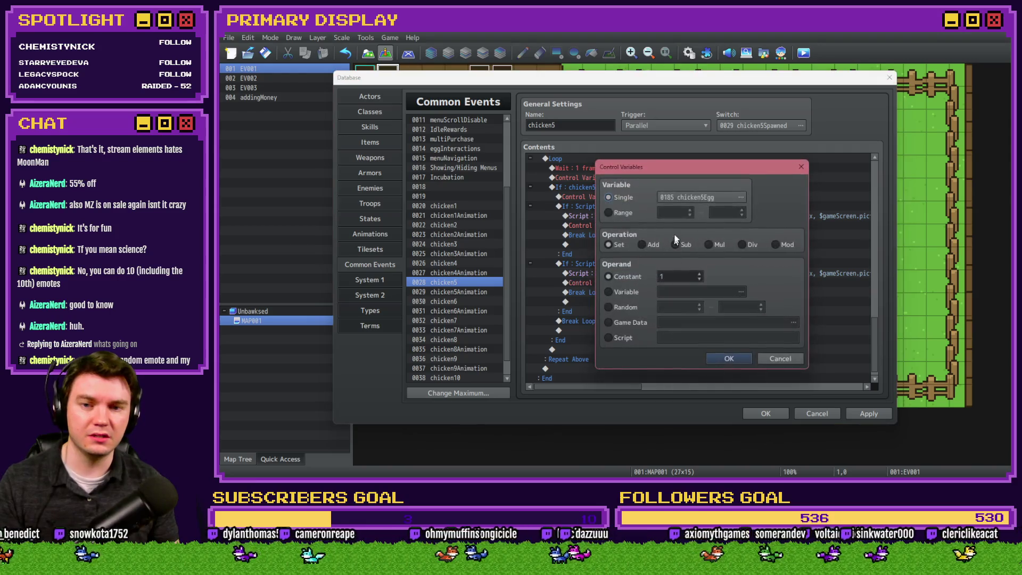
pyautogui.click(689, 197)
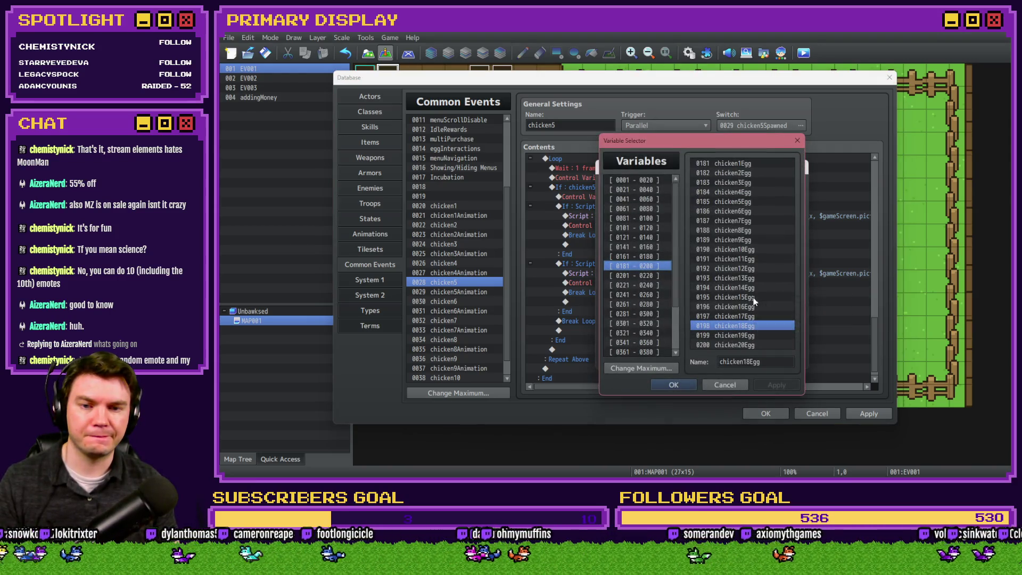
pyautogui.doubleClick(735, 297)
# - Point chicken6's second egg command at the chicken16Egg variable
pyautogui.click(729, 357)
pyautogui.click(497, 302)
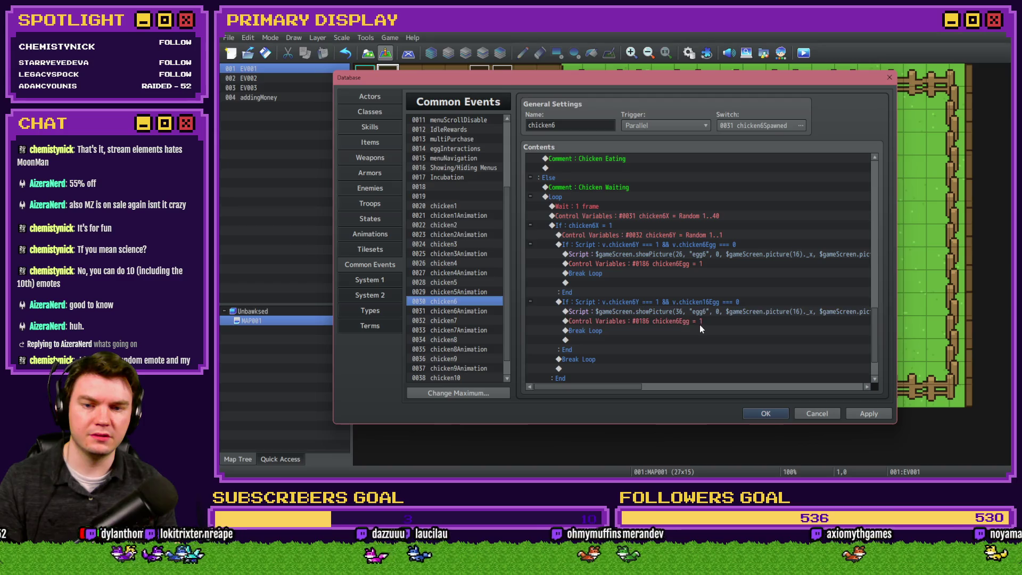
pyautogui.doubleClick(700, 326)
pyautogui.click(692, 200)
pyautogui.click(751, 307)
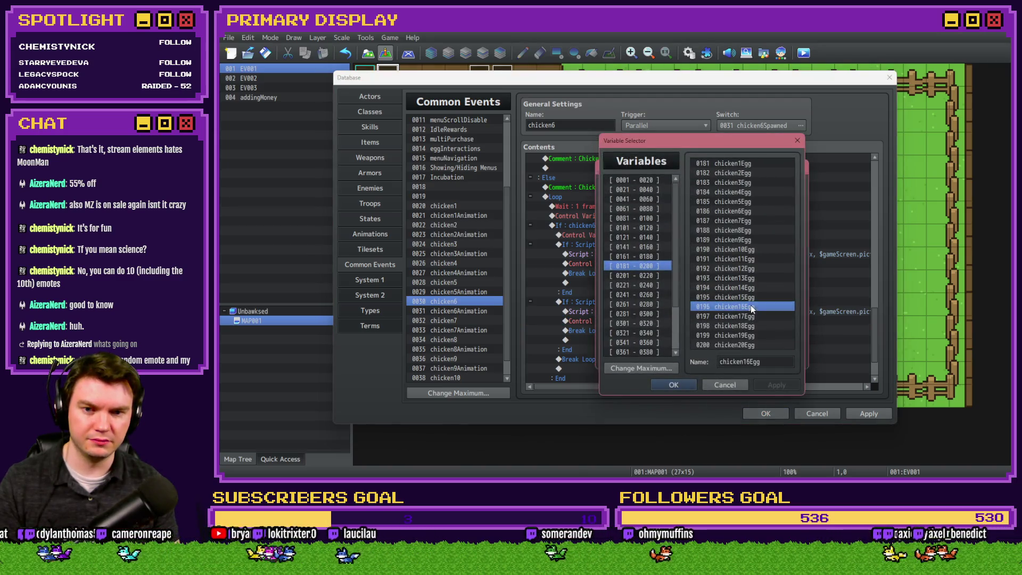
pyautogui.doubleClick(751, 307)
pyautogui.click(726, 360)
# - Point chicken7's second egg command at the chicken17Egg variable
pyautogui.click(470, 321)
pyautogui.click(685, 292)
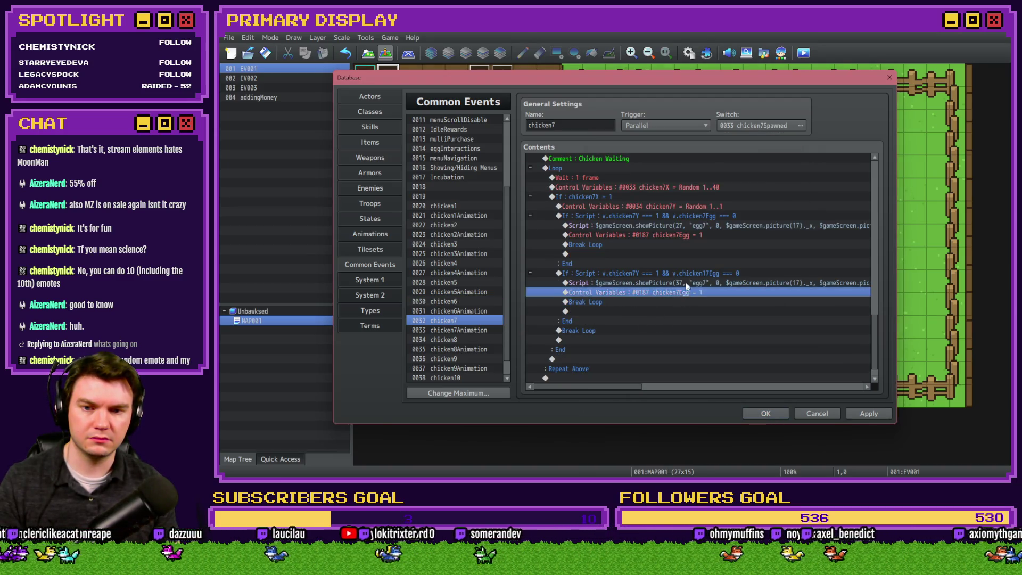
pyautogui.doubleClick(685, 292)
pyautogui.click(712, 202)
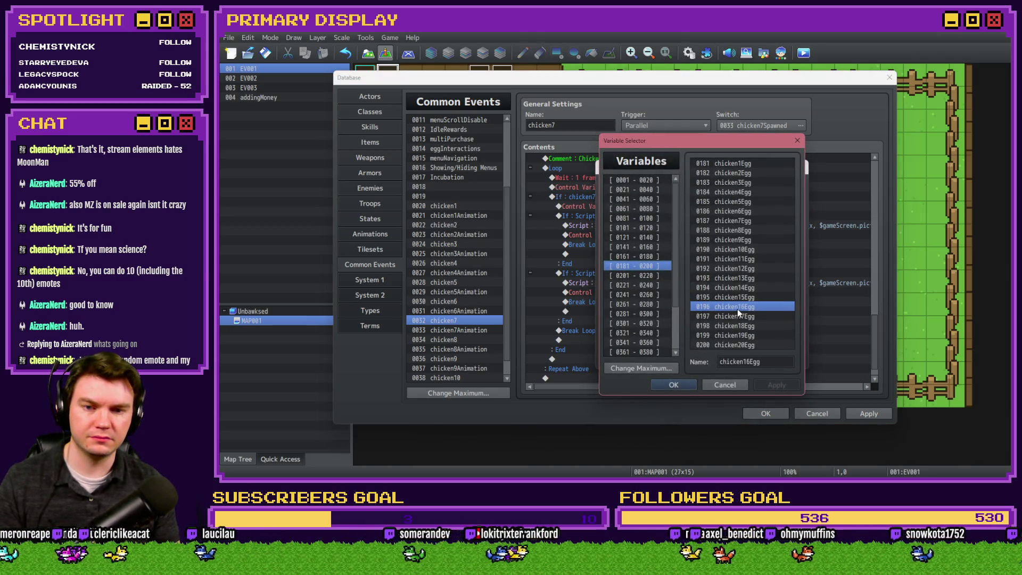
pyautogui.doubleClick(737, 309)
pyautogui.click(726, 358)
# - Check chicken8's chicken18Egg command and chicken9, then close the Database keeping changes
pyautogui.click(467, 338)
pyautogui.click(690, 295)
pyautogui.click(459, 358)
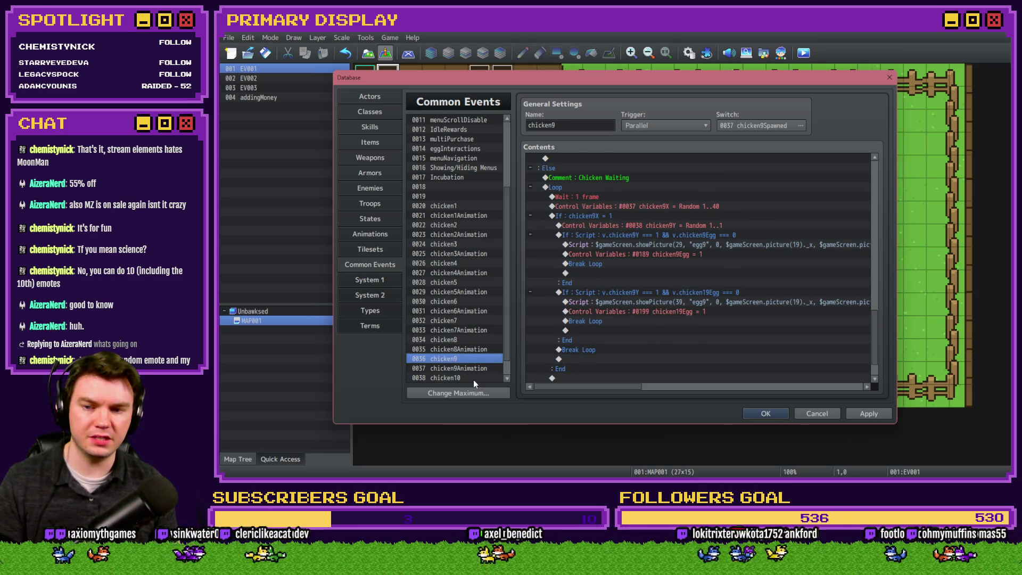
pyautogui.click(764, 413)
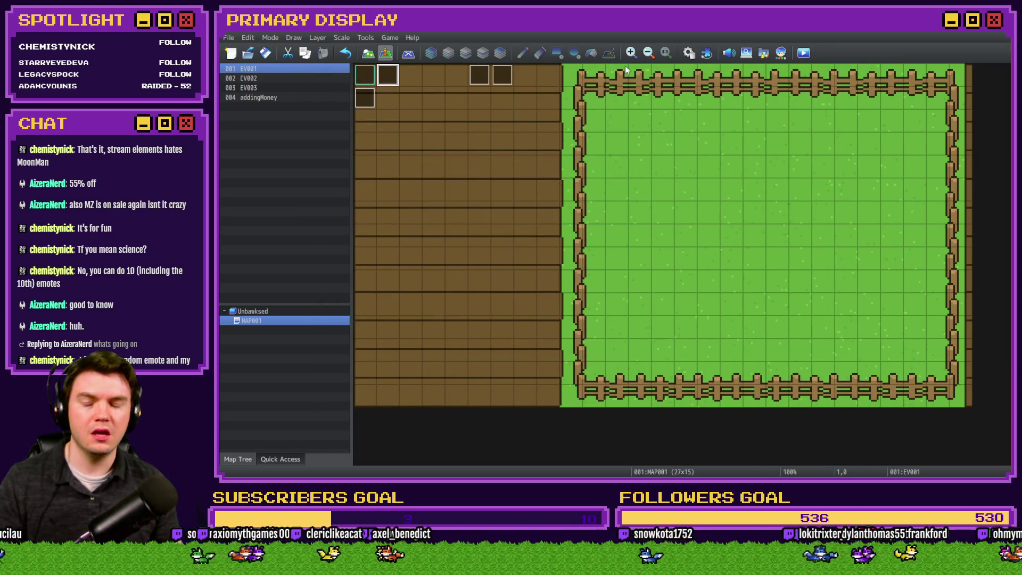
# - Start a playtest, get the free Leghorn, and on the Nests page collect and release eggs
pyautogui.click(803, 53)
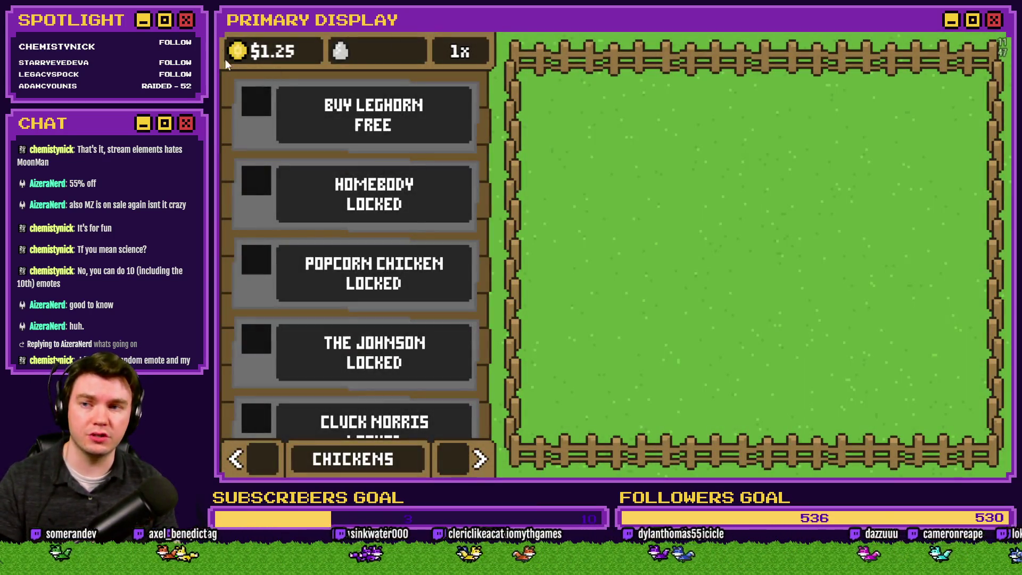
pyautogui.click(373, 114)
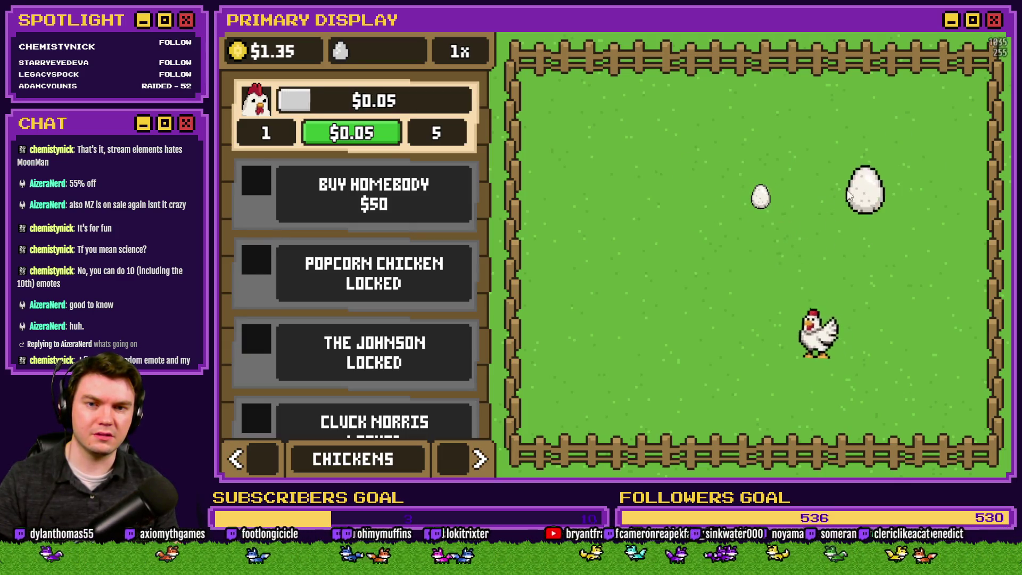
pyautogui.click(479, 459)
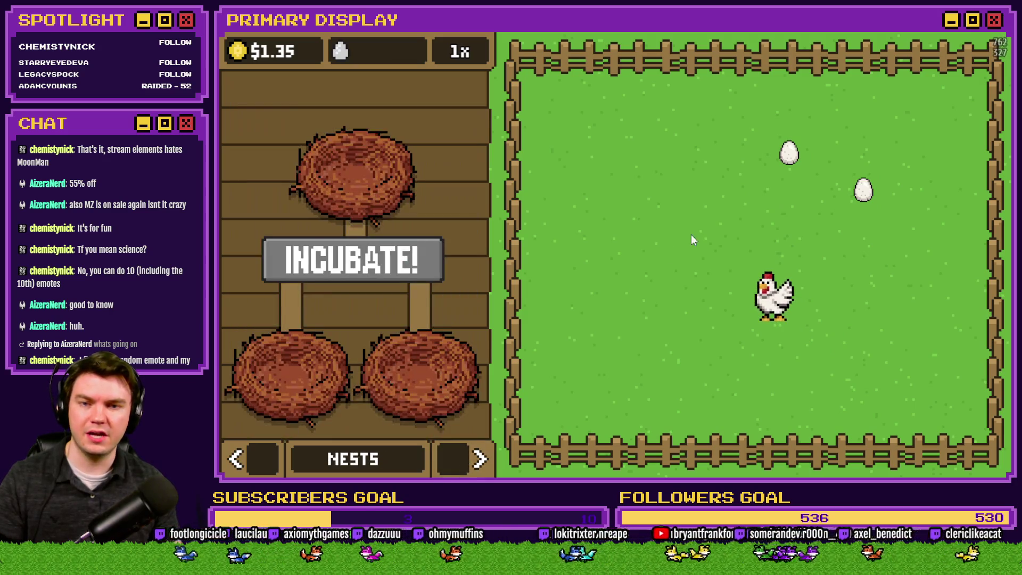
pyautogui.click(789, 160)
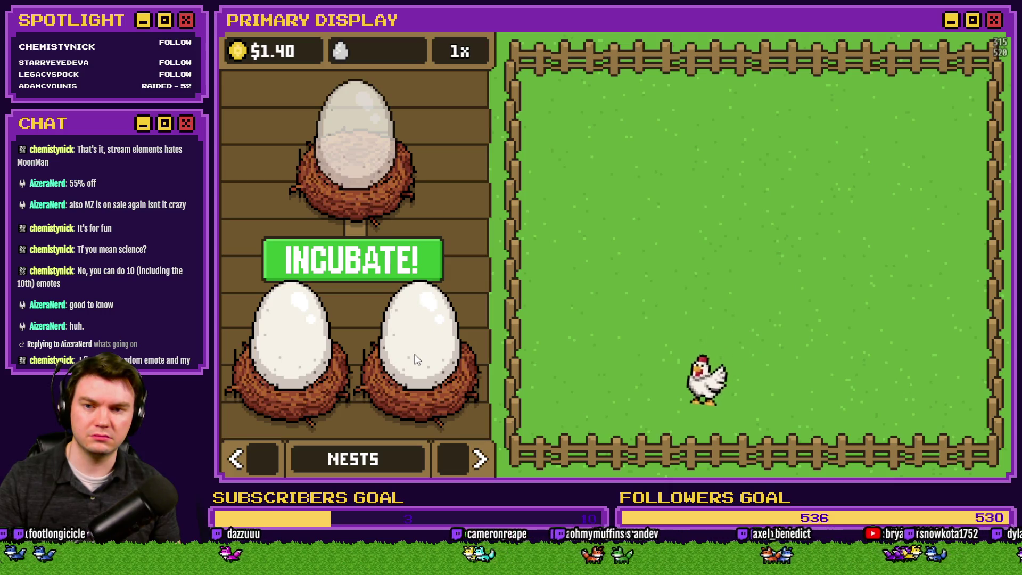
pyautogui.click(417, 360)
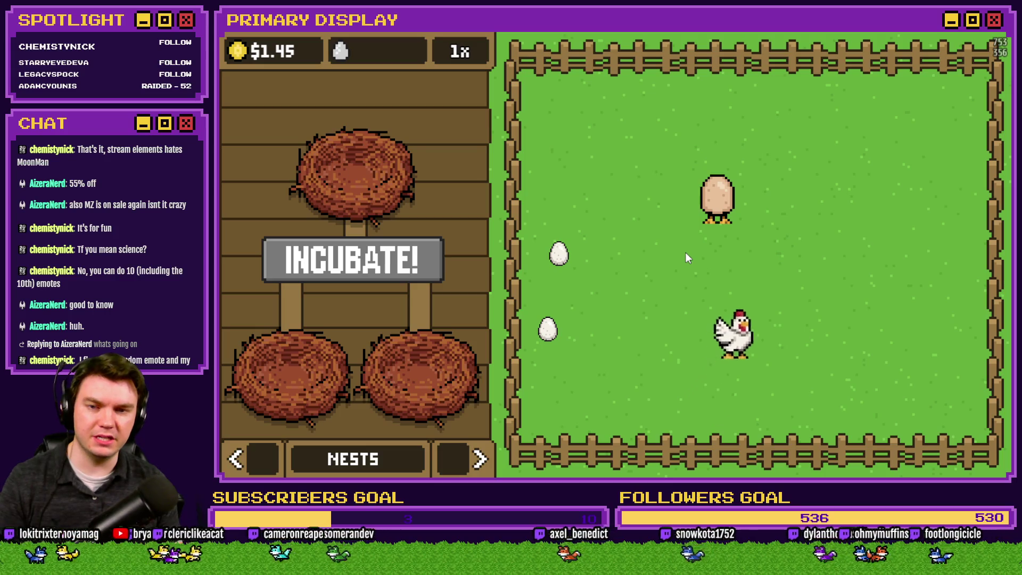
# - Fill the three nests with brown and white eggs and incubate them
pyautogui.moveTo(718, 232)
pyautogui.mouseDown()
pyautogui.moveTo(718, 214)
pyautogui.moveTo(848, 298)
pyautogui.moveTo(821, 186)
pyautogui.moveTo(576, 260)
pyautogui.moveTo(732, 226)
pyautogui.mouseUp()
pyautogui.moveTo(888, 175)
pyautogui.mouseDown()
pyautogui.moveTo(886, 210)
pyautogui.moveTo(699, 230)
pyautogui.mouseUp()
pyautogui.moveTo(695, 264); pyautogui.dragTo(702, 271)
pyautogui.moveTo(737, 231)
pyautogui.mouseDown()
pyautogui.moveTo(764, 320)
pyautogui.moveTo(343, 373)
pyautogui.mouseUp()
pyautogui.moveTo(548, 330); pyautogui.dragTo(412, 340)
pyautogui.click(351, 259)
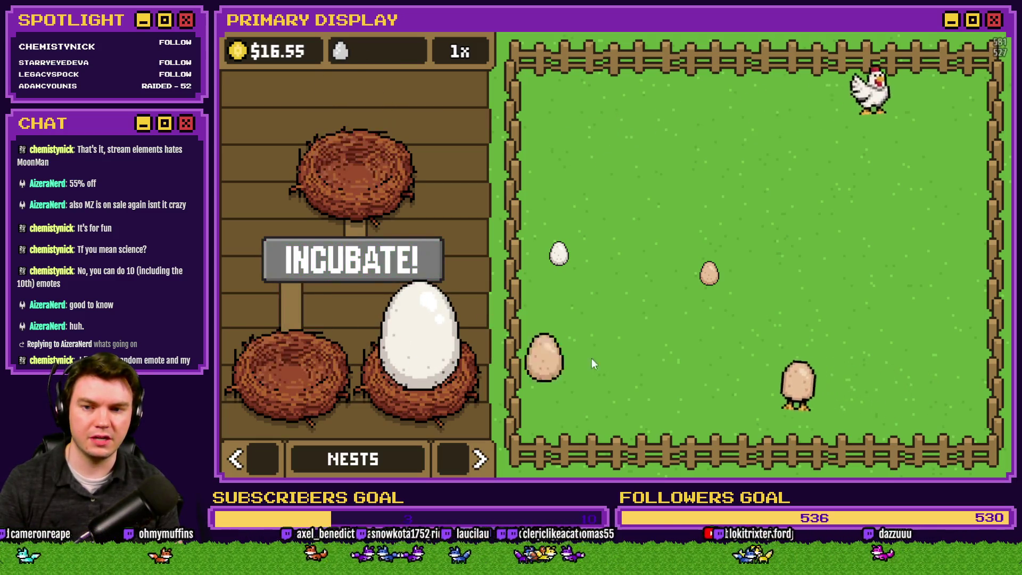
# - Refill the nests with brown eggs, pile spare eggs in the top-left corner, and collect golden eggs
pyautogui.moveTo(707, 271)
pyautogui.mouseDown()
pyautogui.moveTo(347, 345)
pyautogui.moveTo(356, 356)
pyautogui.mouseUp()
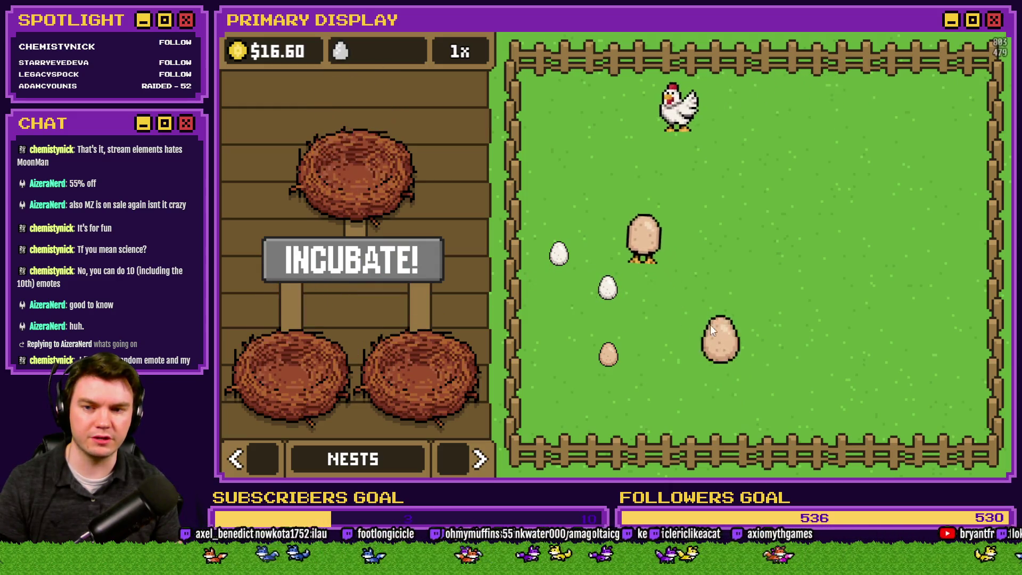
pyautogui.moveTo(719, 338); pyautogui.dragTo(432, 346)
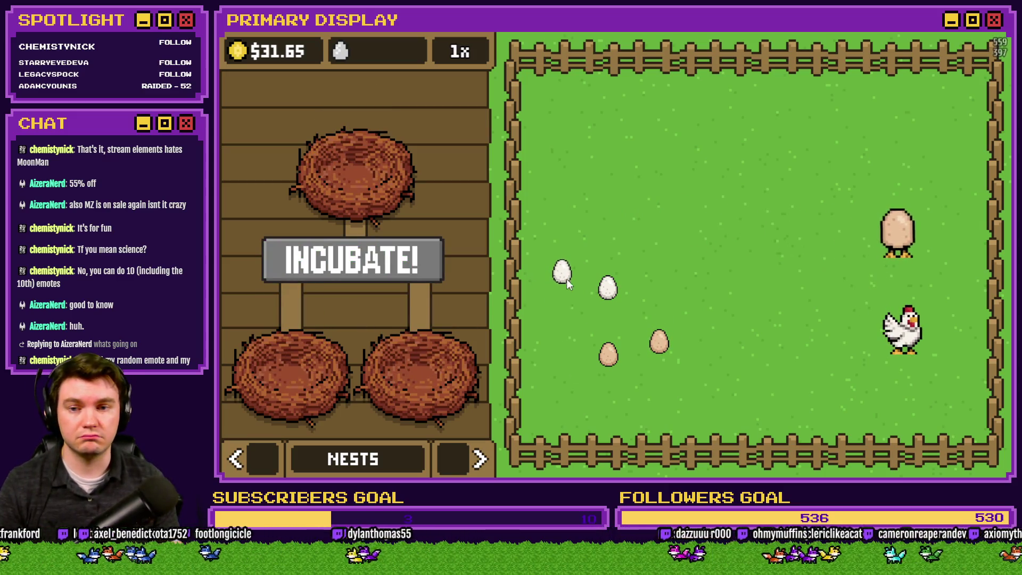
pyautogui.moveTo(543, 152)
pyautogui.mouseDown()
pyautogui.moveTo(519, 75)
pyautogui.moveTo(623, 101)
pyautogui.moveTo(659, 123)
pyautogui.moveTo(535, 84)
pyautogui.mouseUp()
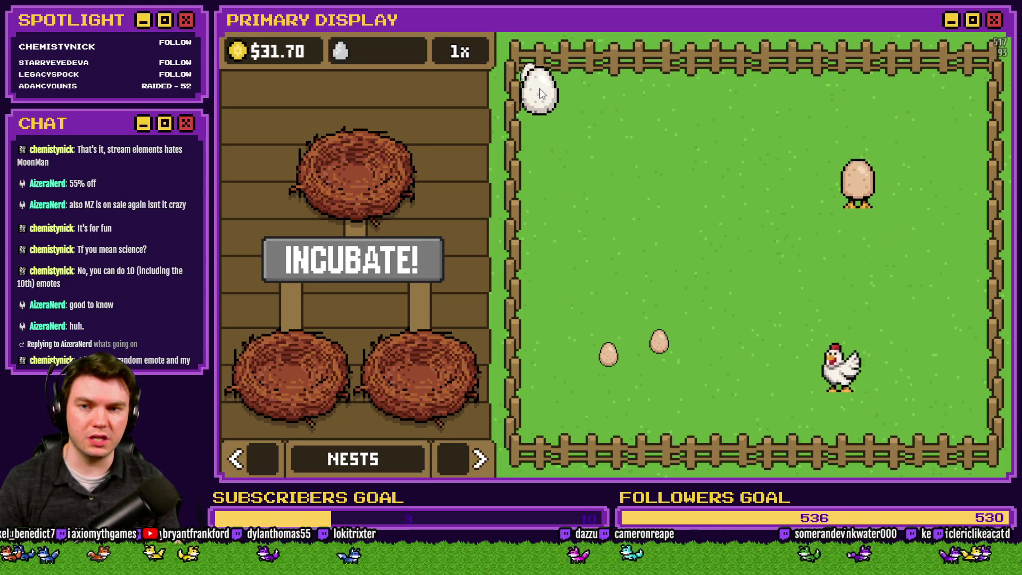
pyautogui.moveTo(657, 333); pyautogui.dragTo(548, 77)
pyautogui.moveTo(608, 354)
pyautogui.mouseDown()
pyautogui.moveTo(593, 232)
pyautogui.moveTo(552, 101)
pyautogui.mouseUp()
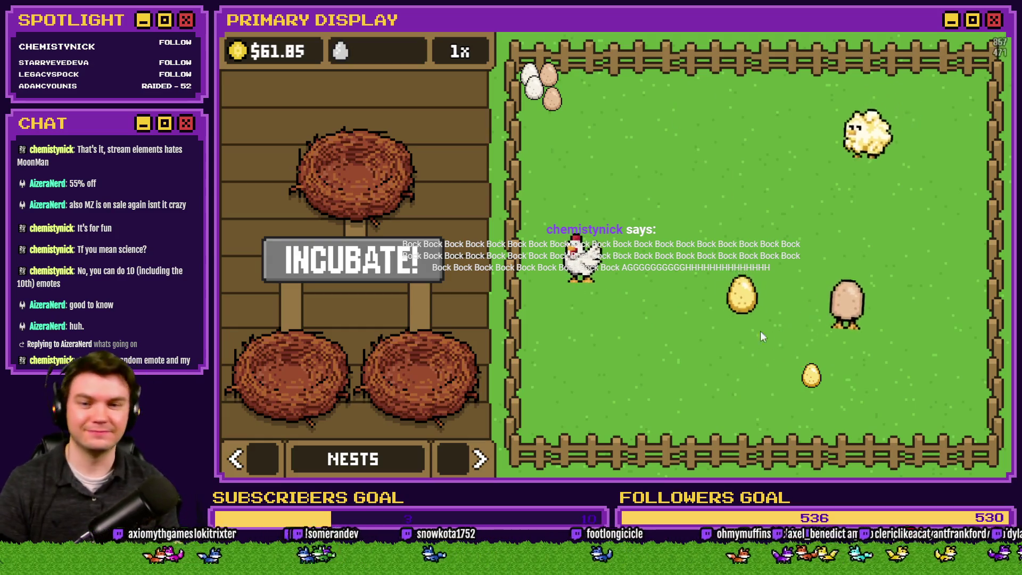
pyautogui.click(816, 343)
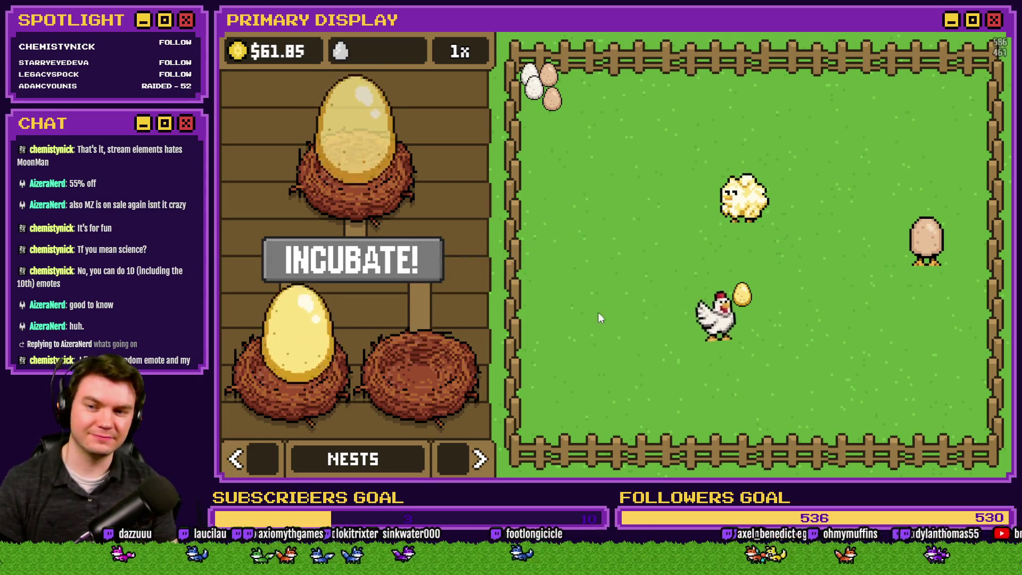
# - Swap golden and brown eggs between the nests and pen, incubating three times
pyautogui.click(742, 296)
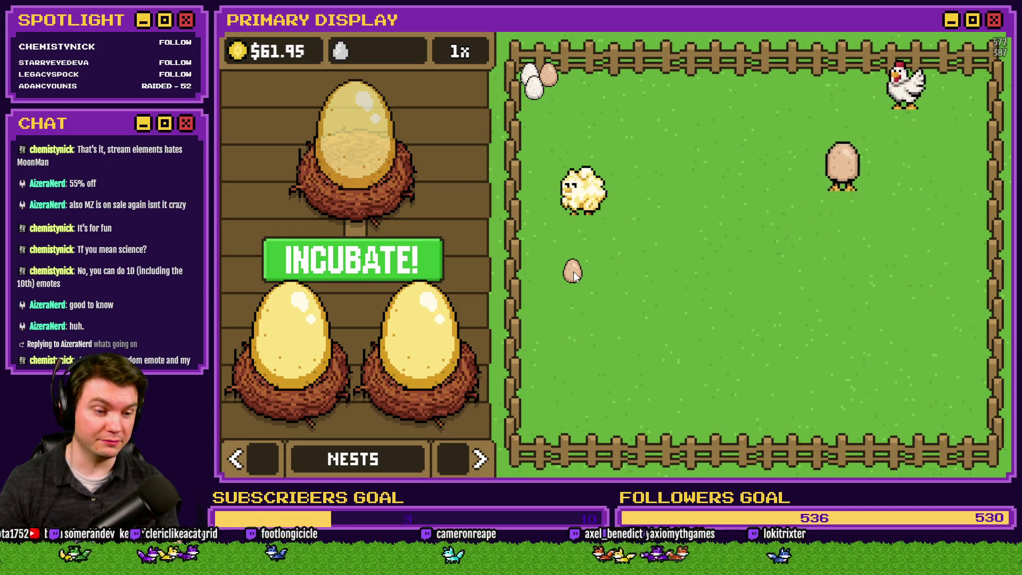
pyautogui.click(420, 355)
pyautogui.click(575, 273)
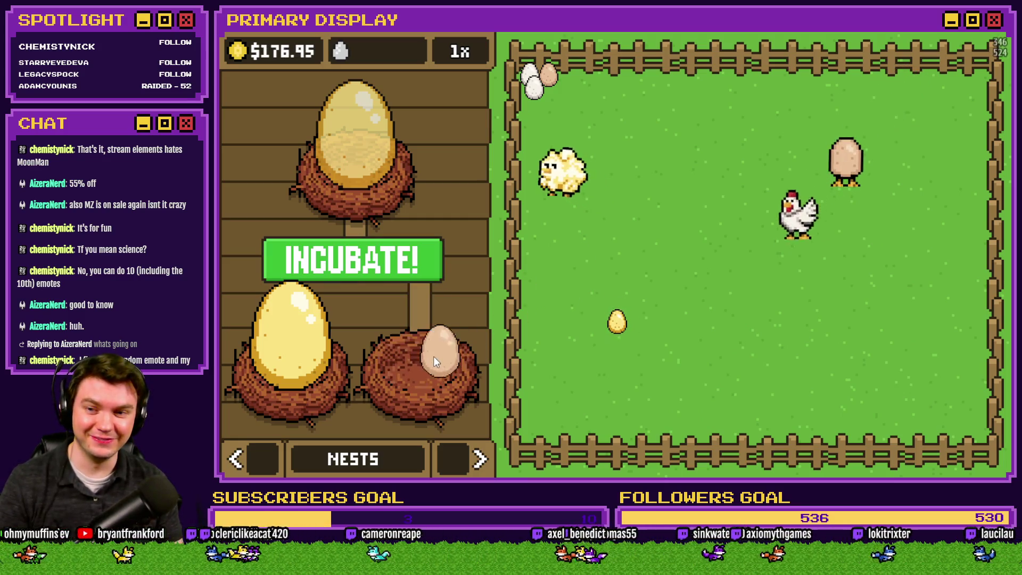
pyautogui.click(309, 349)
pyautogui.click(547, 79)
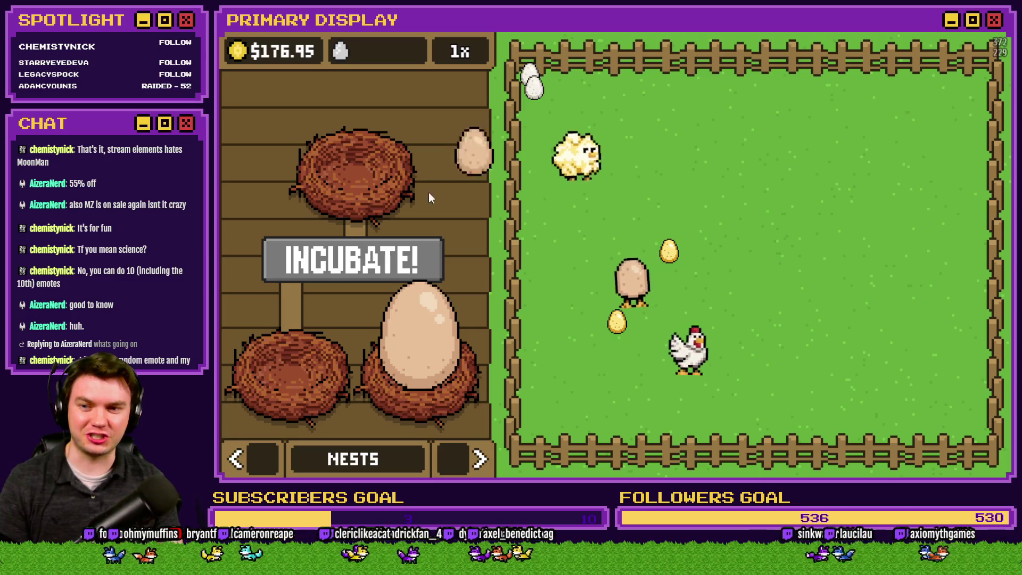
pyautogui.click(436, 287)
pyautogui.click(669, 251)
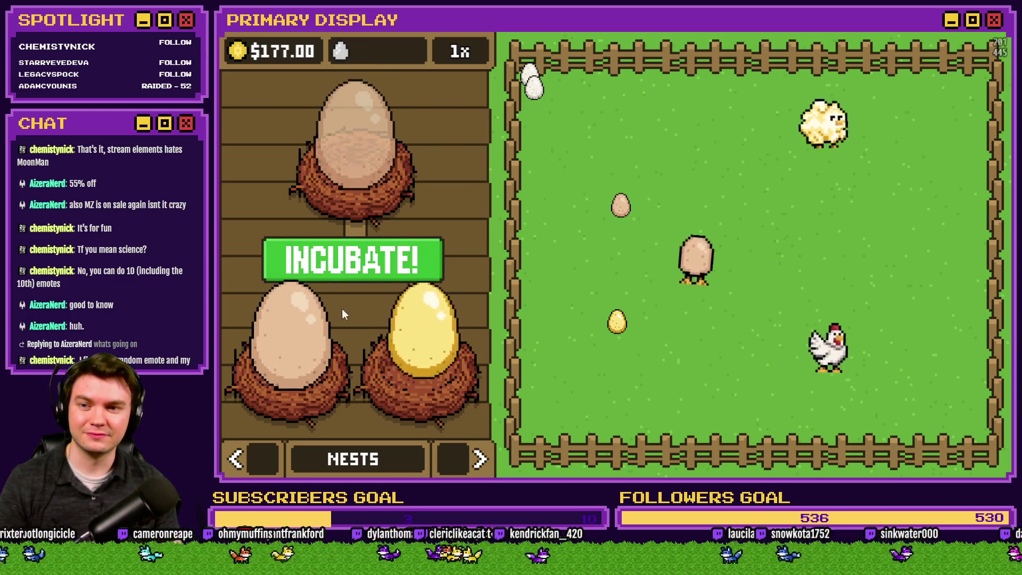
pyautogui.click(346, 261)
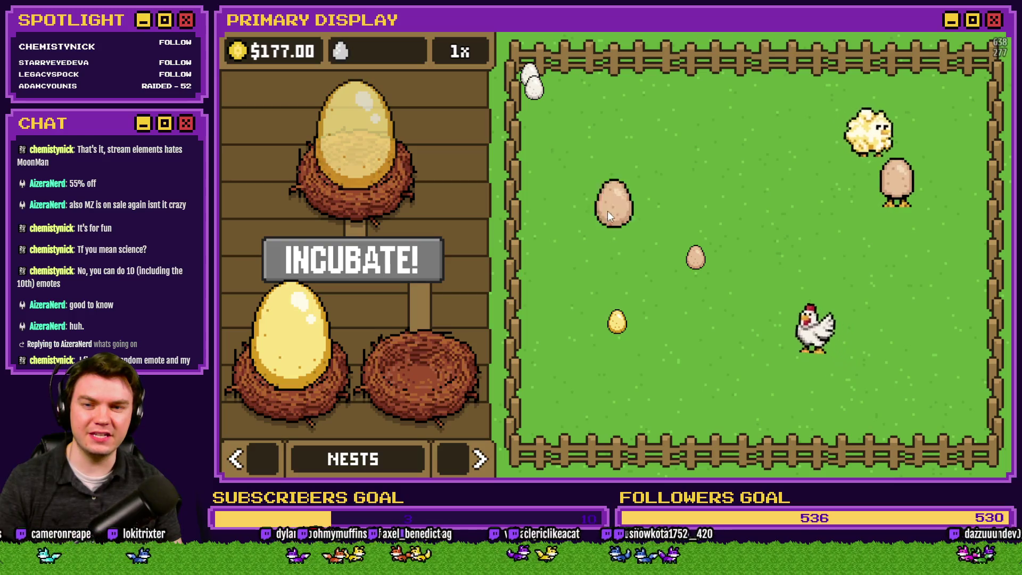
# - Refill the right nest, pile golden and brown eggs top-left, and move the blue egg left
pyautogui.click(620, 206)
pyautogui.click(616, 322)
pyautogui.click(695, 258)
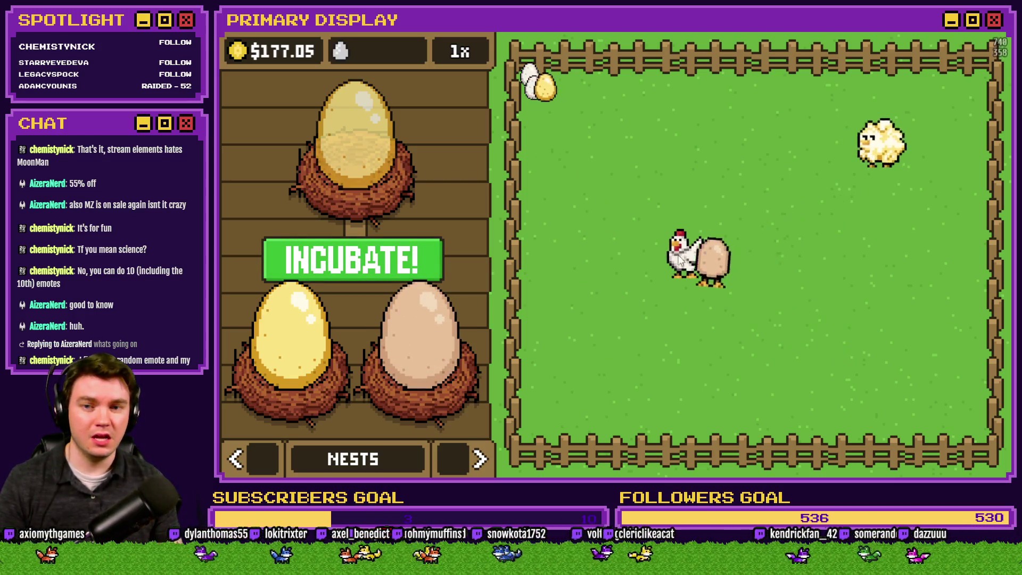
pyautogui.moveTo(686, 248)
pyautogui.mouseDown()
pyautogui.moveTo(695, 254)
pyautogui.moveTo(605, 88)
pyautogui.moveTo(552, 80)
pyautogui.mouseUp()
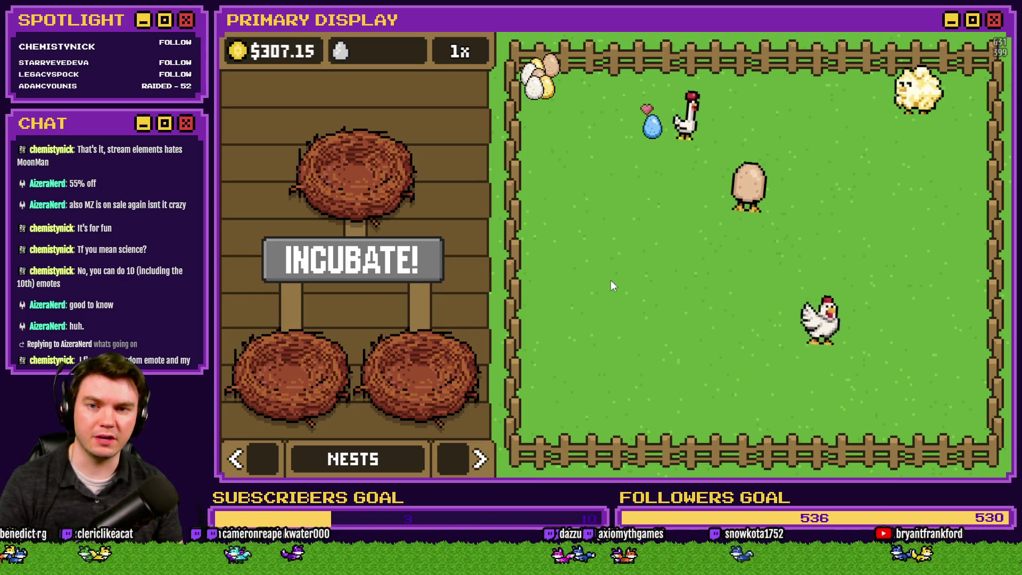
pyautogui.moveTo(644, 132)
pyautogui.mouseDown()
pyautogui.moveTo(604, 295)
pyautogui.moveTo(720, 284)
pyautogui.moveTo(738, 243)
pyautogui.moveTo(576, 193)
pyautogui.mouseUp()
# - Gather the new blue eggs and place one in the empty bottom-right nest
pyautogui.moveTo(797, 130)
pyautogui.mouseDown()
pyautogui.moveTo(806, 135)
pyautogui.moveTo(608, 182)
pyautogui.mouseUp()
pyautogui.moveTo(608, 178); pyautogui.dragTo(652, 124)
pyautogui.moveTo(446, 332); pyautogui.dragTo(450, 330)
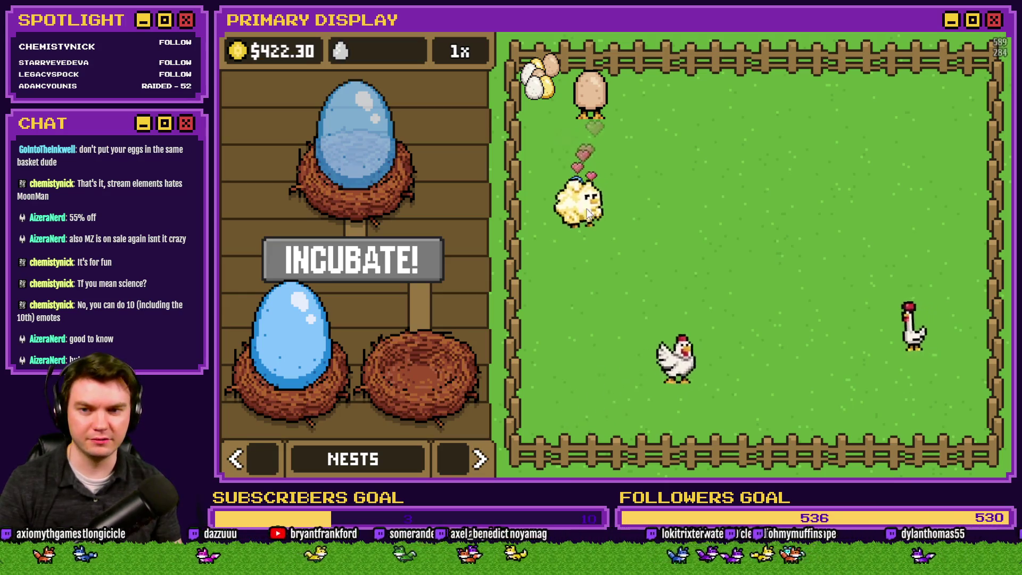
pyautogui.moveTo(578, 186)
pyautogui.mouseDown()
pyautogui.moveTo(567, 242)
pyautogui.moveTo(445, 330)
pyautogui.mouseUp()
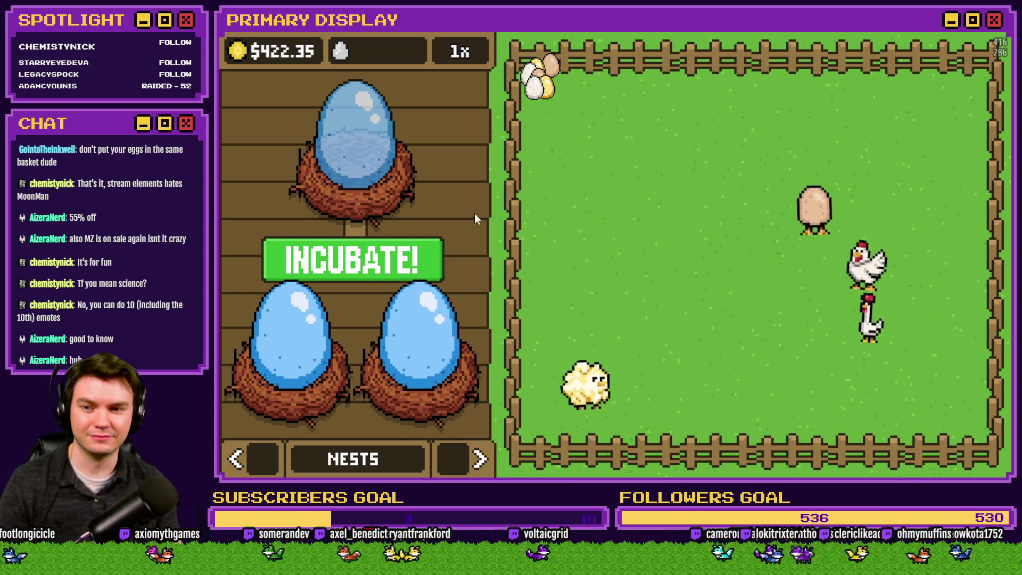
pyautogui.moveTo(539, 100)
pyautogui.mouseDown()
pyautogui.moveTo(421, 362)
pyautogui.moveTo(573, 165)
pyautogui.mouseUp()
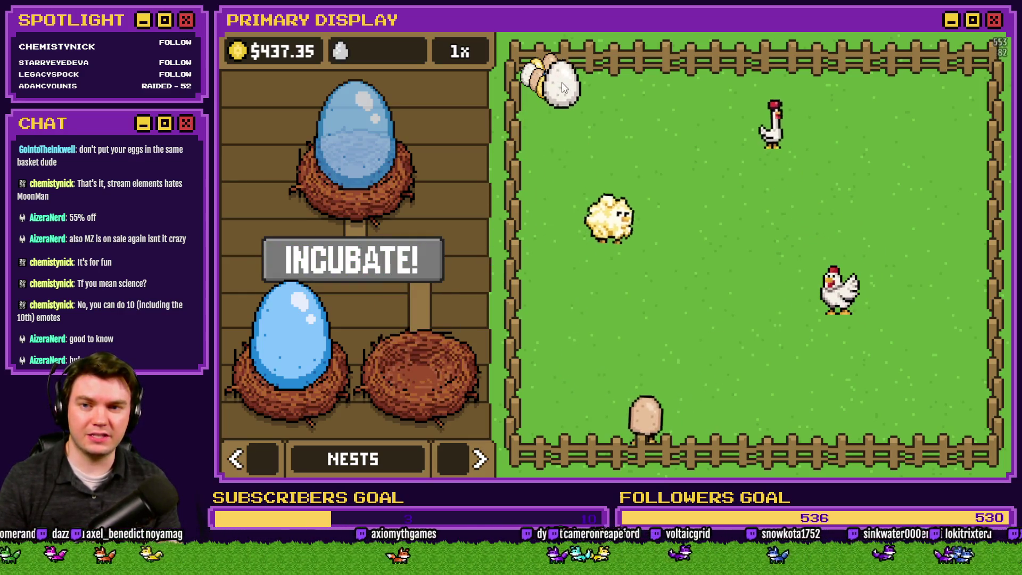
# - Move the blue eggs back to the pen, hatch a brown chicken, and send pen eggs to the nests
pyautogui.moveTo(385, 293); pyautogui.dragTo(527, 149)
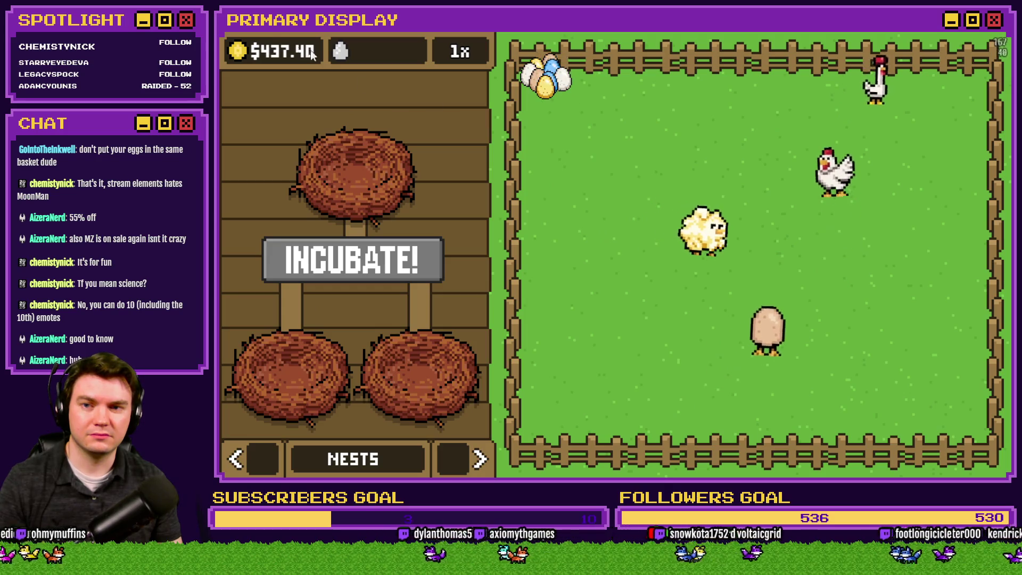
pyautogui.click(246, 50)
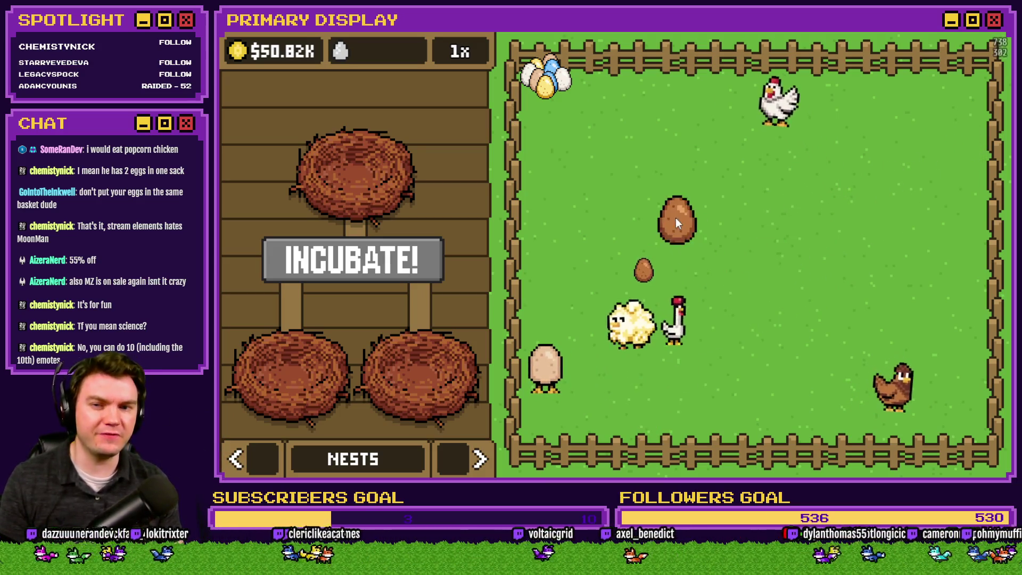
pyautogui.click(663, 264)
# - Try different egg combinations in the nests, putting a blue egg in the bottom-left nest
pyautogui.click(669, 230)
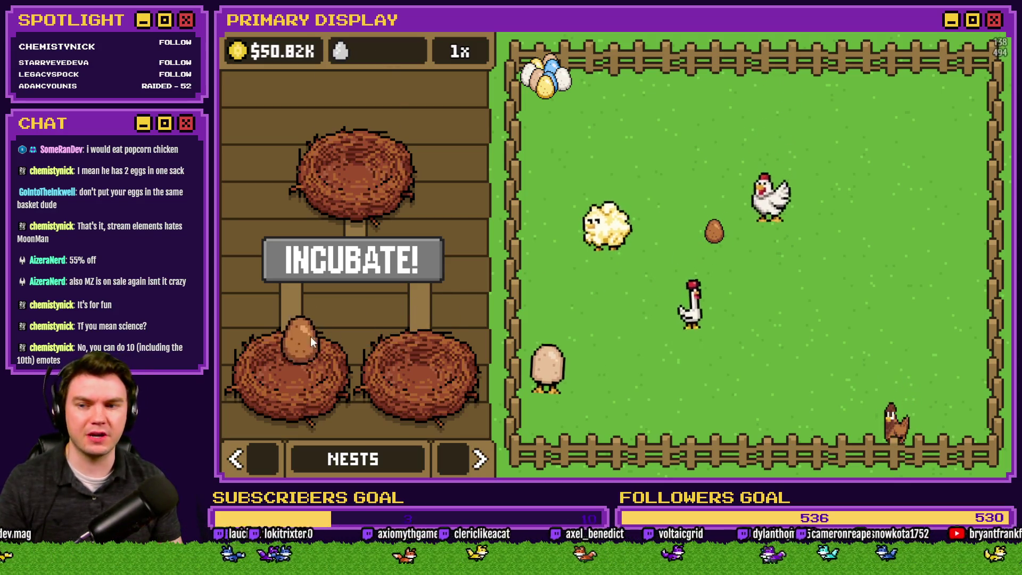
pyautogui.moveTo(470, 340)
pyautogui.mouseDown()
pyautogui.moveTo(431, 356)
pyautogui.moveTo(555, 310)
pyautogui.mouseUp()
pyautogui.moveTo(313, 344)
pyautogui.mouseDown()
pyautogui.moveTo(569, 300)
pyautogui.moveTo(376, 318)
pyautogui.moveTo(321, 344)
pyautogui.mouseUp()
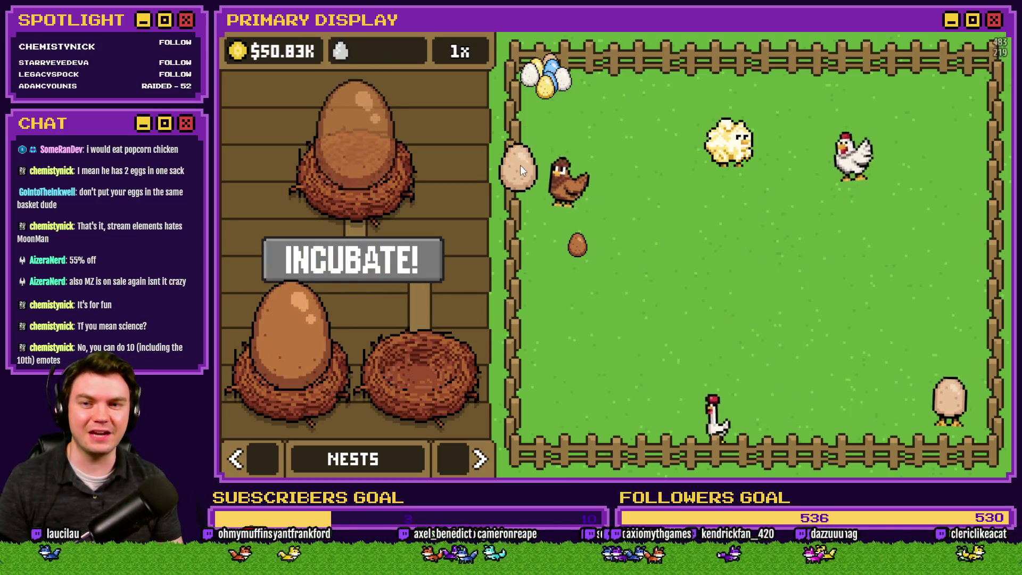
pyautogui.moveTo(554, 62)
pyautogui.mouseDown()
pyautogui.moveTo(430, 299)
pyautogui.moveTo(430, 333)
pyautogui.mouseUp()
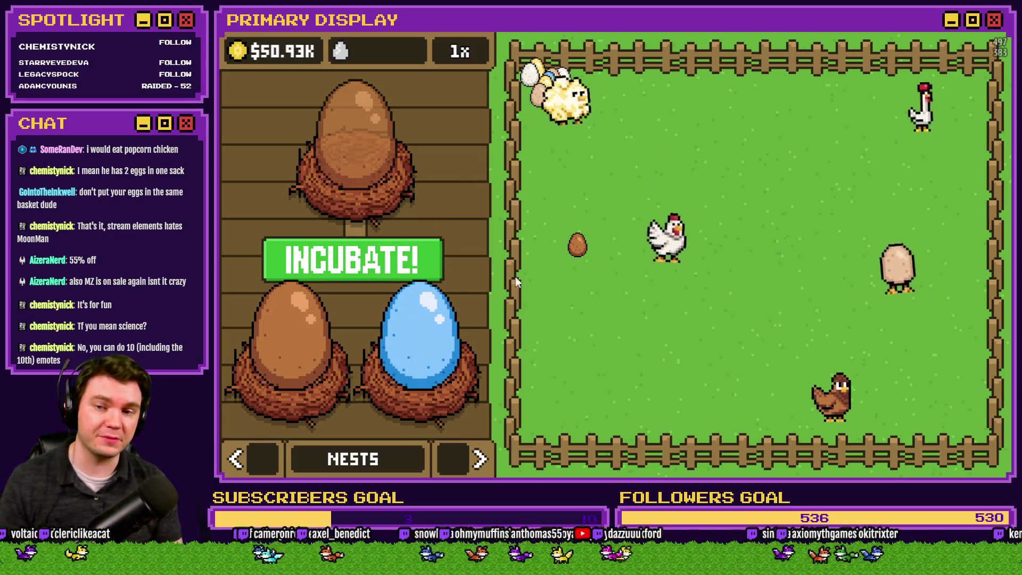
pyautogui.moveTo(330, 331); pyautogui.dragTo(575, 337)
pyautogui.moveTo(482, 346); pyautogui.dragTo(293, 335)
pyautogui.moveTo(575, 336)
pyautogui.mouseDown()
pyautogui.moveTo(411, 365)
pyautogui.moveTo(535, 163)
pyautogui.mouseUp()
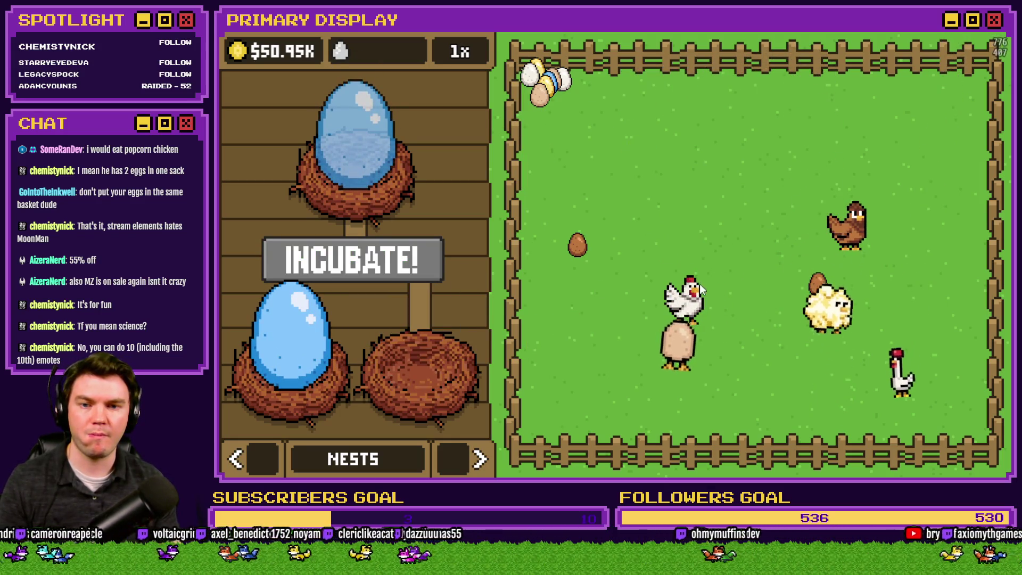
# - Pile the brown egg top-left, test a white egg, then clear all eggs from the nests
pyautogui.moveTo(637, 111); pyautogui.dragTo(559, 111)
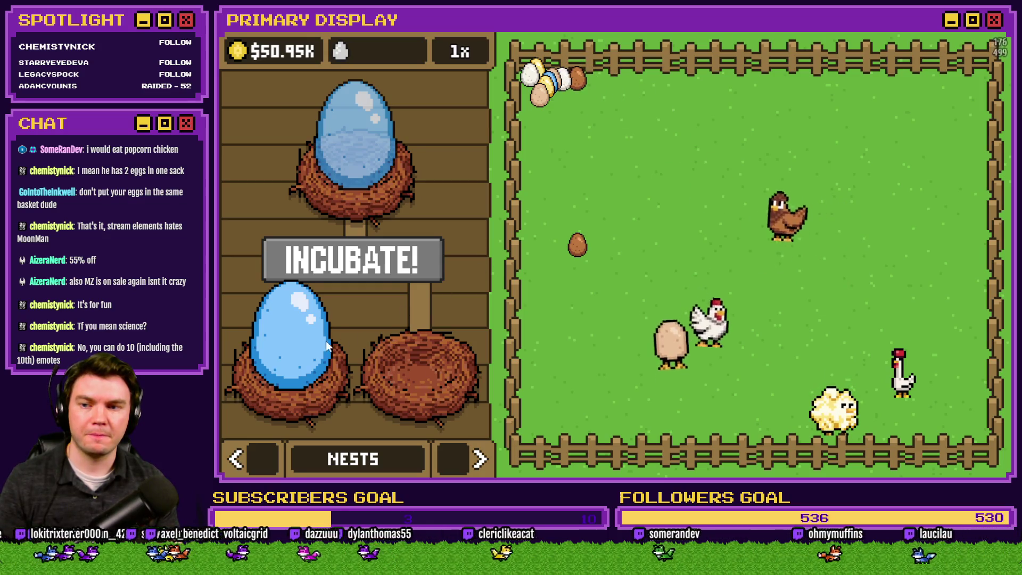
pyautogui.moveTo(330, 346); pyautogui.dragTo(559, 88)
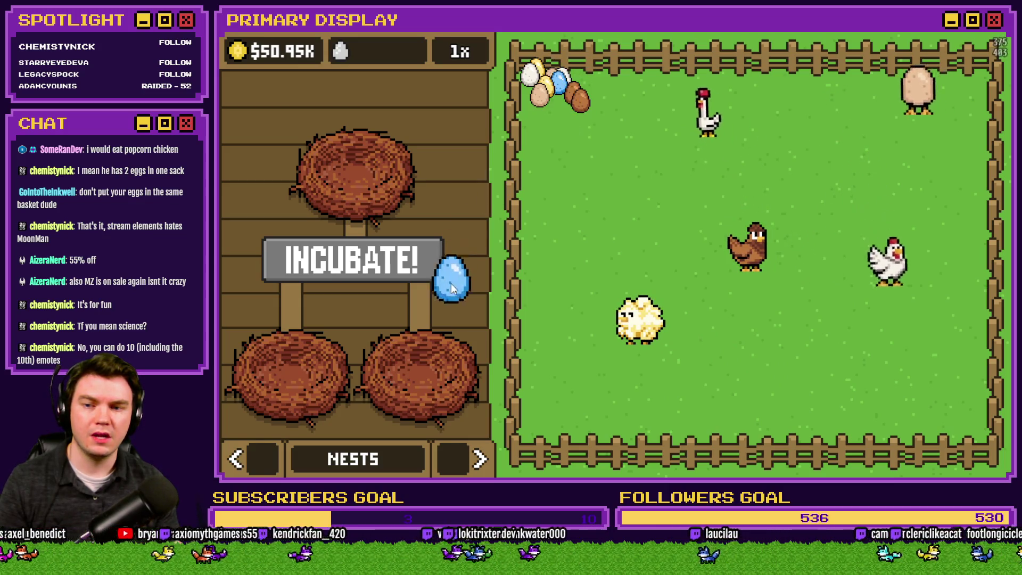
pyautogui.moveTo(453, 284); pyautogui.dragTo(476, 254)
pyautogui.click(541, 100)
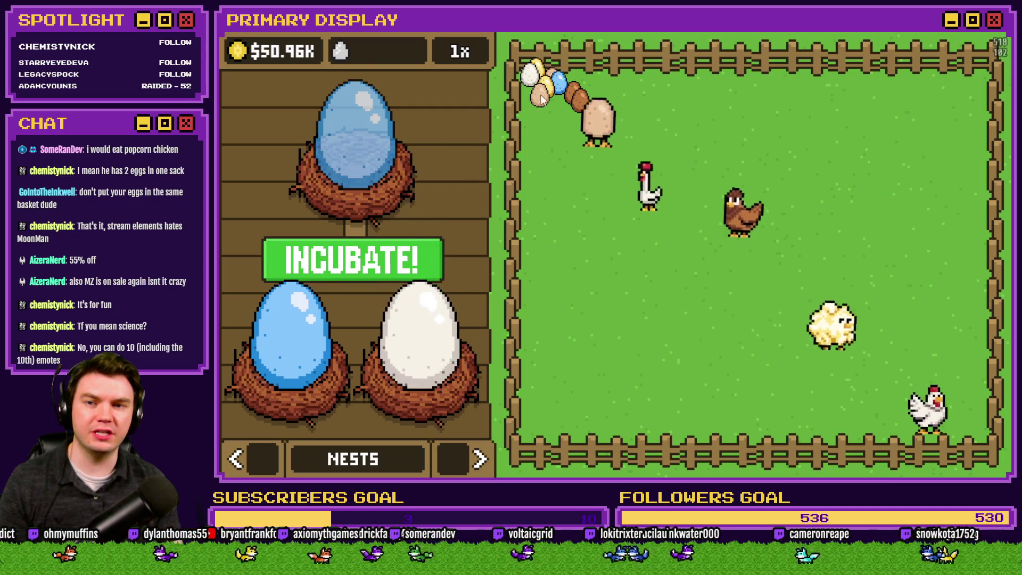
pyautogui.moveTo(421, 335); pyautogui.dragTo(542, 112)
pyautogui.moveTo(354, 139); pyautogui.dragTo(508, 134)
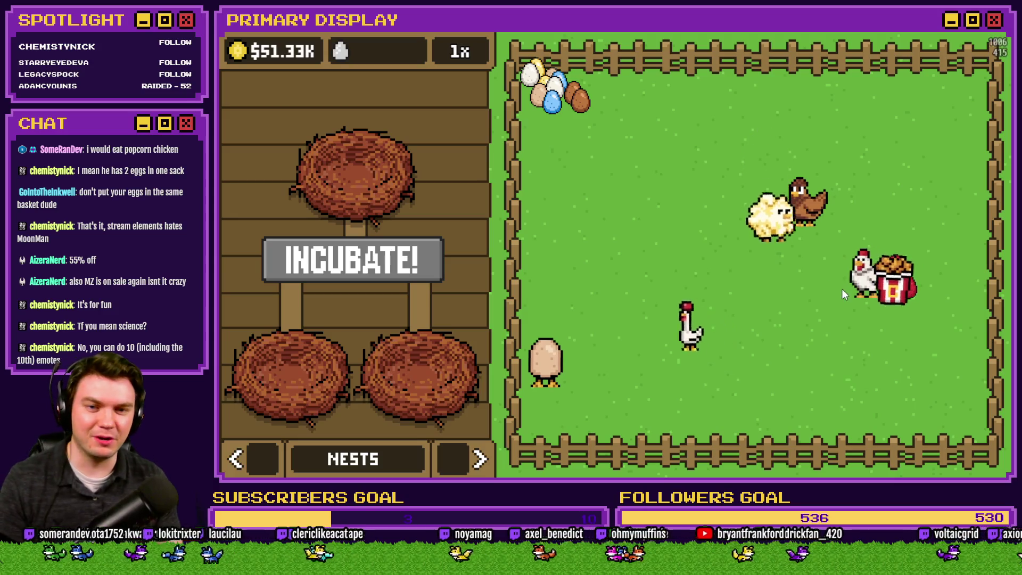
# - Try red and brown eggs in the nests, then return them to the pen's egg pile
pyautogui.moveTo(900, 284)
pyautogui.mouseDown()
pyautogui.moveTo(373, 314)
pyautogui.moveTo(468, 281)
pyautogui.mouseUp()
pyautogui.moveTo(895, 267)
pyautogui.mouseDown()
pyautogui.moveTo(609, 305)
pyautogui.moveTo(441, 187)
pyautogui.moveTo(328, 325)
pyautogui.mouseUp()
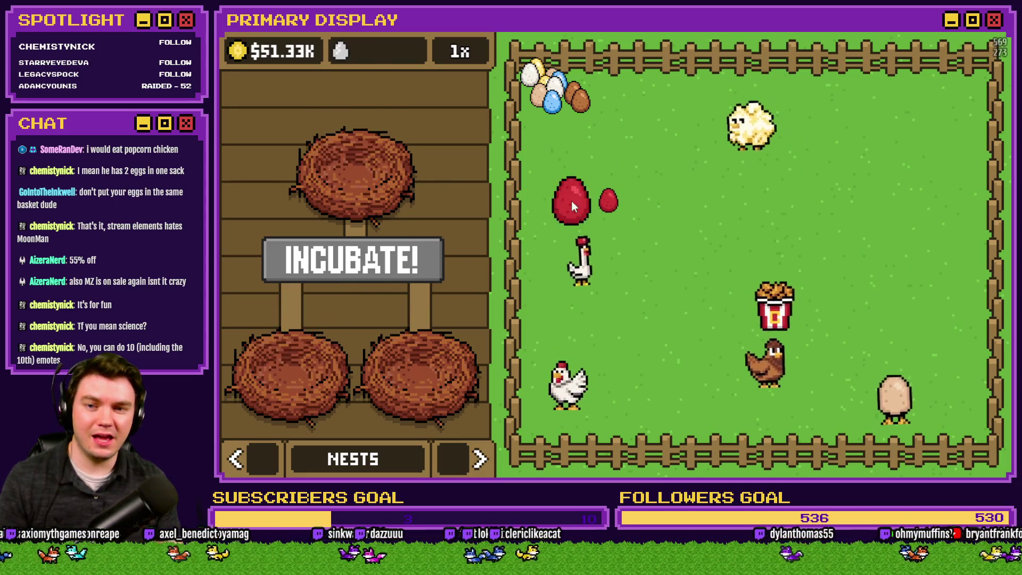
pyautogui.moveTo(580, 104)
pyautogui.mouseDown()
pyautogui.moveTo(293, 344)
pyautogui.moveTo(420, 347)
pyautogui.mouseUp()
pyautogui.moveTo(561, 193); pyautogui.dragTo(415, 346)
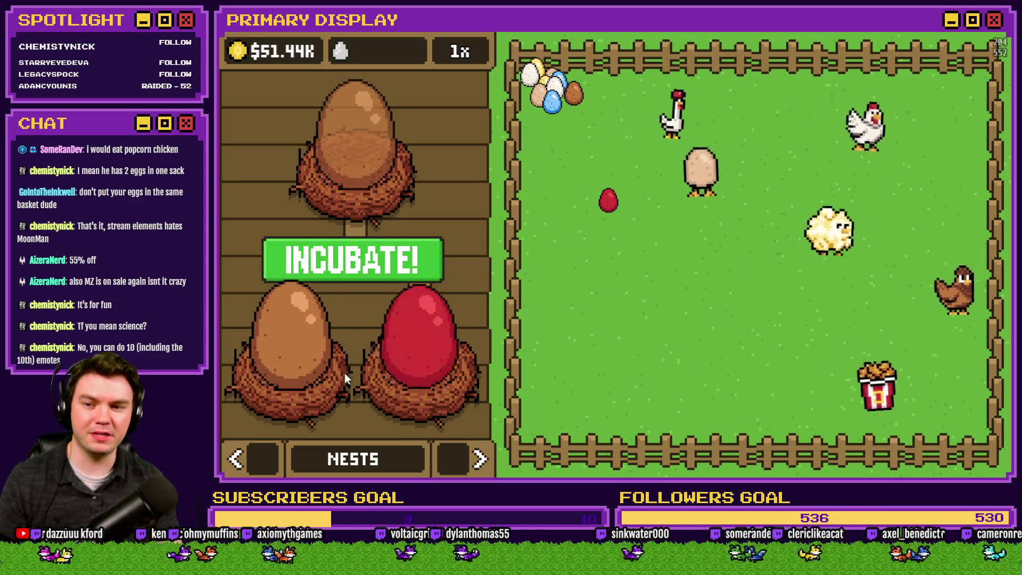
pyautogui.moveTo(344, 373); pyautogui.dragTo(553, 330)
pyautogui.moveTo(420, 346); pyautogui.dragTo(330, 343)
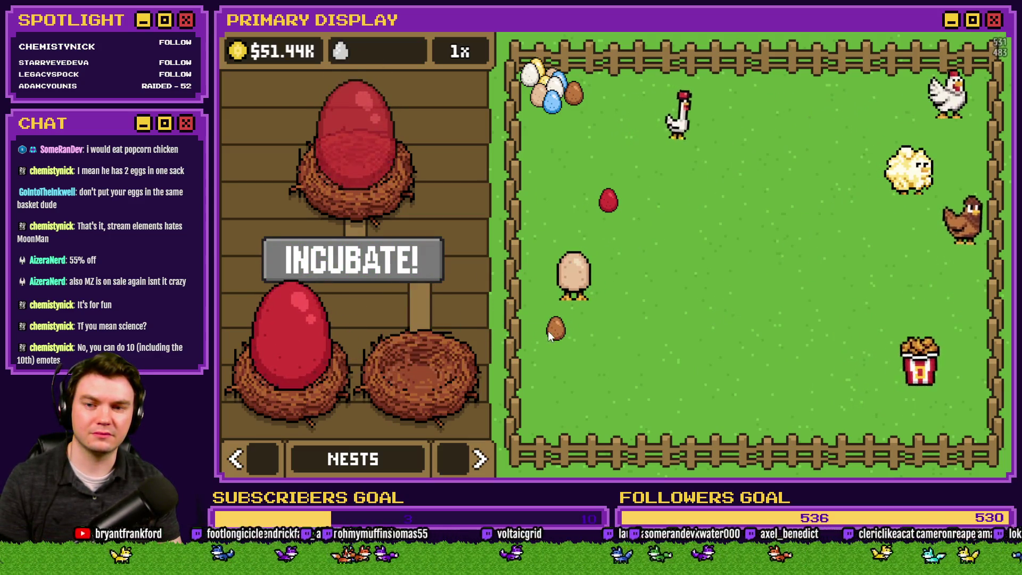
pyautogui.moveTo(550, 332); pyautogui.dragTo(403, 381)
pyautogui.moveTo(308, 356); pyautogui.dragTo(544, 135)
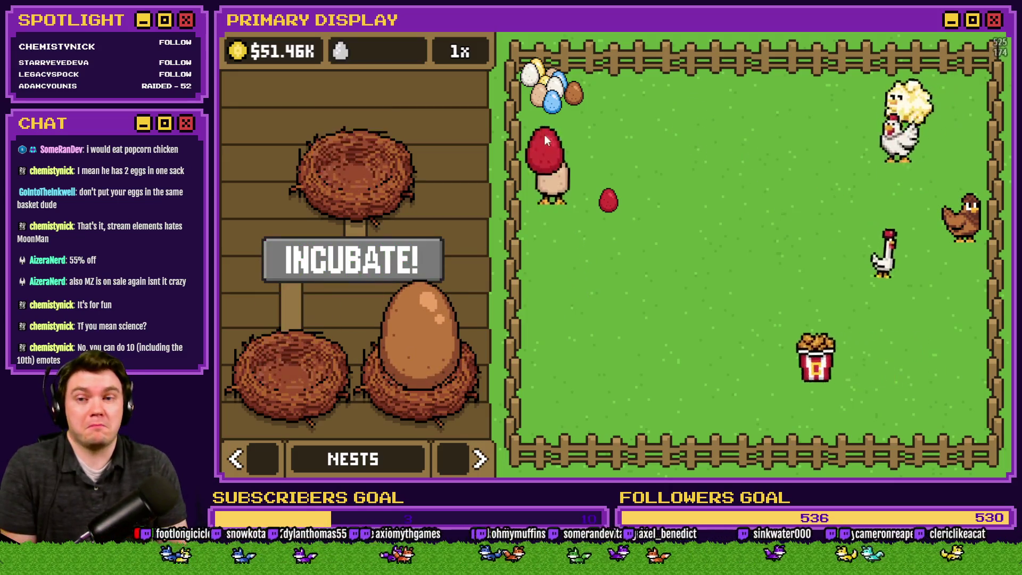
pyautogui.moveTo(420, 350); pyautogui.dragTo(562, 86)
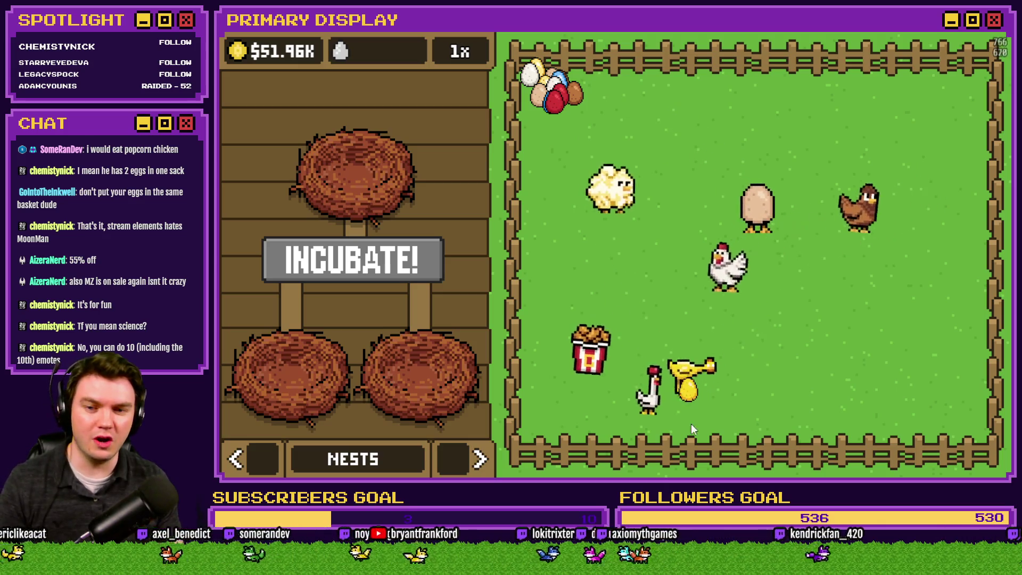
# - Put three golden eggs in the nests, incubate them, and remove one afterward
pyautogui.moveTo(696, 392)
pyautogui.mouseDown()
pyautogui.moveTo(875, 324)
pyautogui.moveTo(816, 304)
pyautogui.mouseUp()
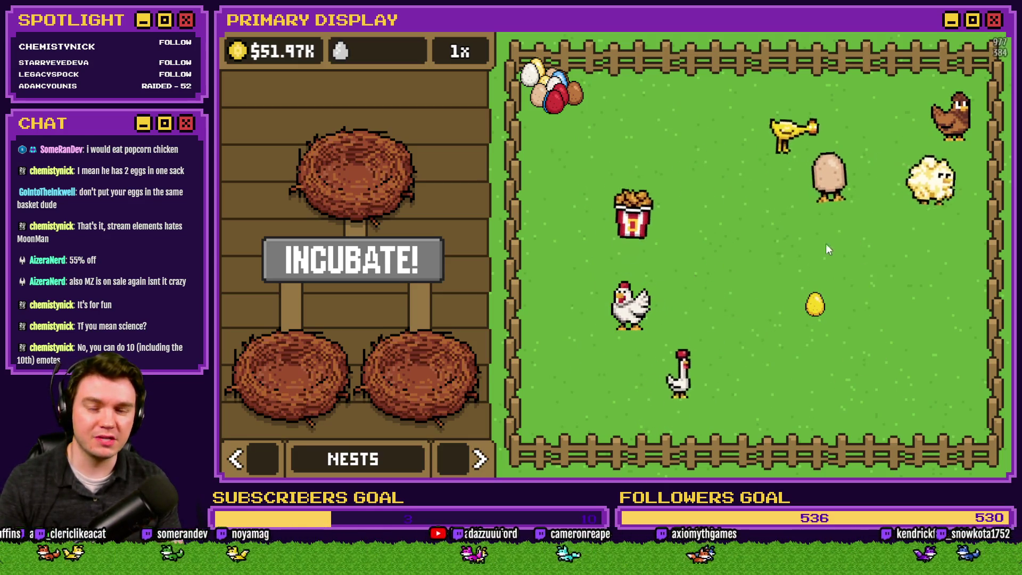
pyautogui.moveTo(794, 137)
pyautogui.mouseDown()
pyautogui.moveTo(803, 170)
pyautogui.moveTo(759, 337)
pyautogui.moveTo(413, 362)
pyautogui.mouseUp()
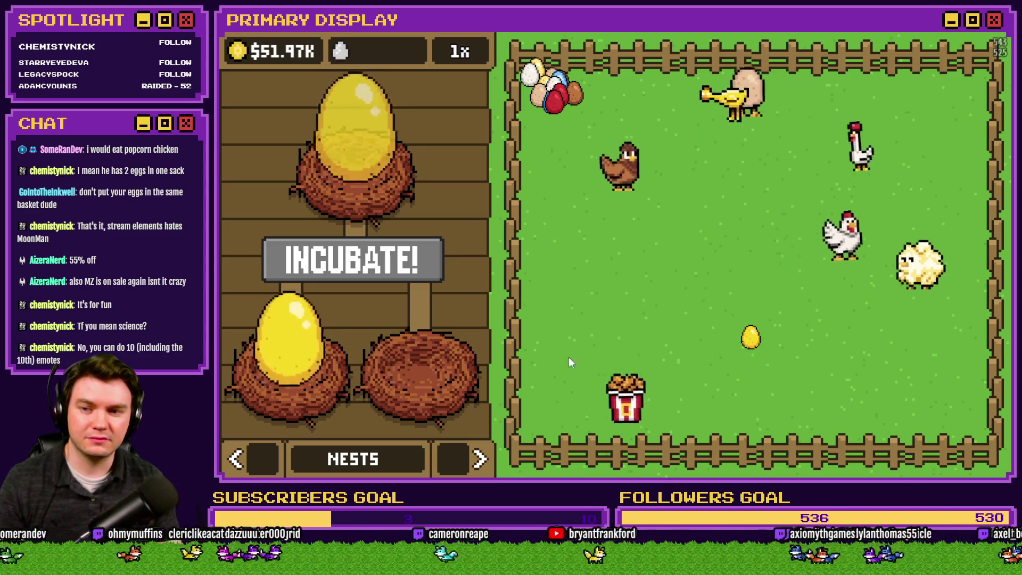
pyautogui.moveTo(744, 341); pyautogui.dragTo(374, 360)
pyautogui.click(351, 259)
pyautogui.moveTo(442, 320)
pyautogui.mouseDown()
pyautogui.moveTo(318, 362)
pyautogui.moveTo(572, 141)
pyautogui.mouseUp()
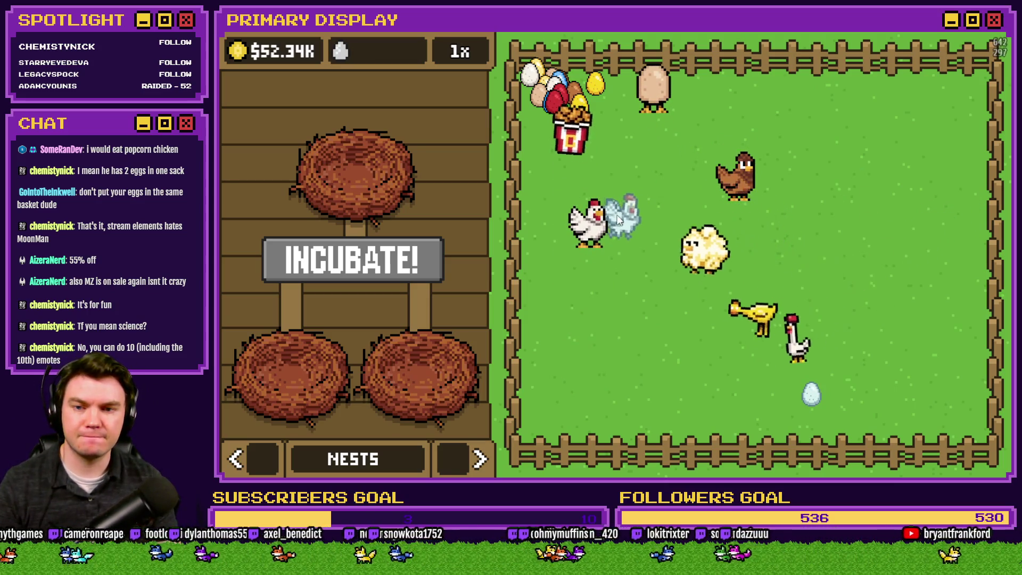
# - Fill the nests with pale blue eggs and incubate the trio
pyautogui.moveTo(832, 332); pyautogui.dragTo(452, 362)
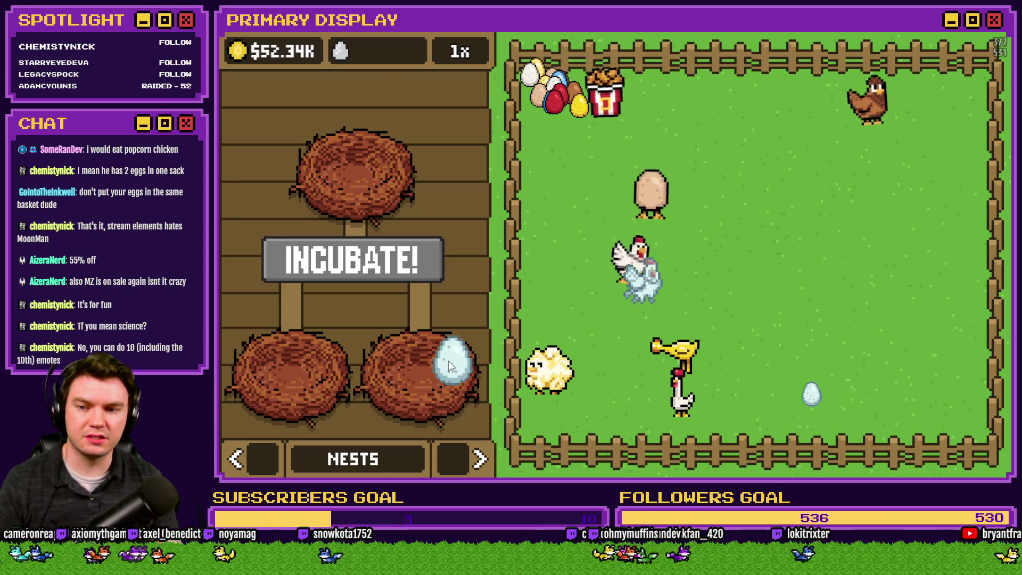
pyautogui.moveTo(807, 400)
pyautogui.mouseDown()
pyautogui.moveTo(656, 359)
pyautogui.moveTo(426, 337)
pyautogui.mouseUp()
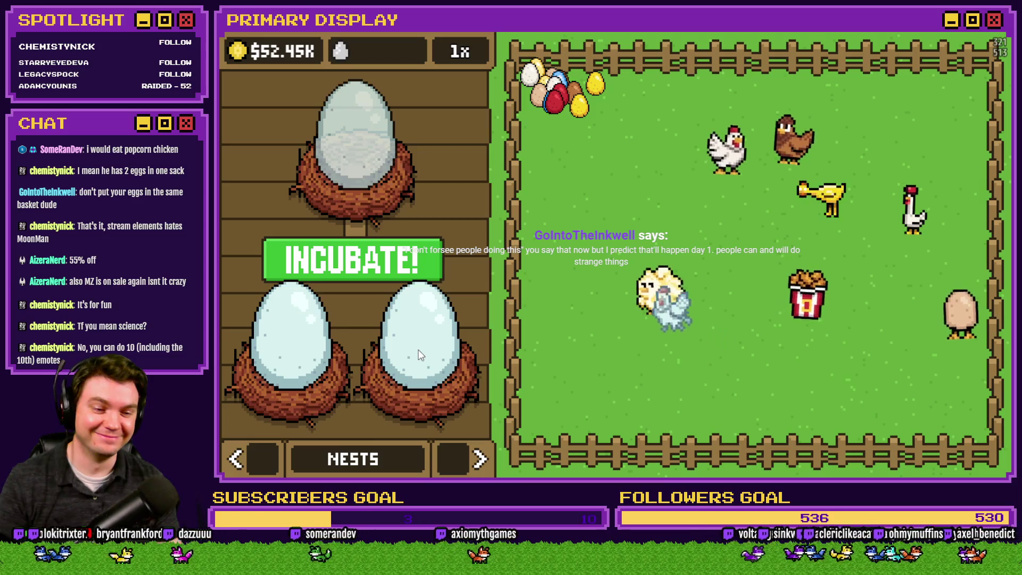
pyautogui.click(417, 349)
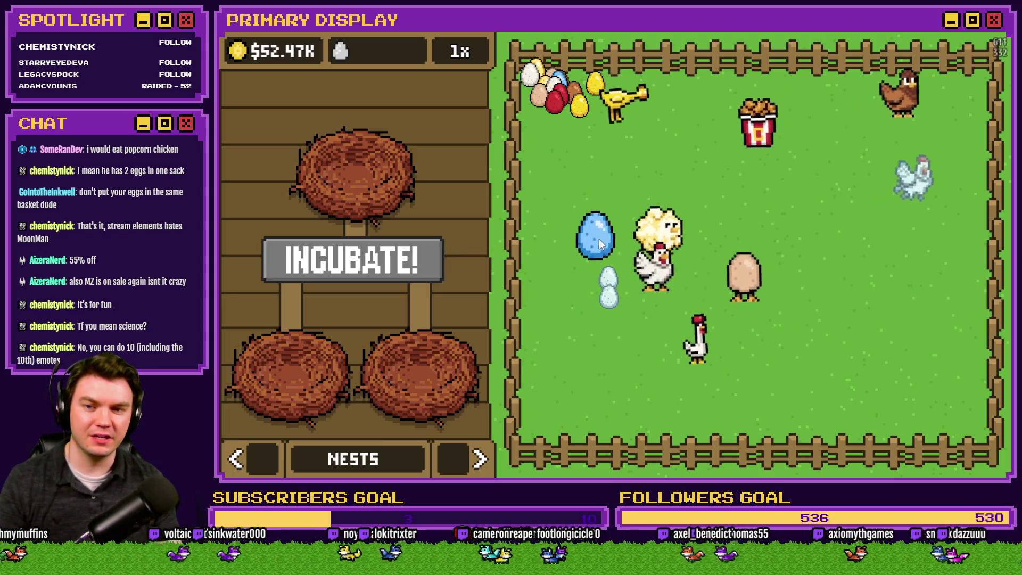
# - Arrange yellow, red, brown, white and blue eggs from the pile into the egg shape in the pen
pyautogui.moveTo(580, 105)
pyautogui.mouseDown()
pyautogui.moveTo(617, 228)
pyautogui.moveTo(608, 235)
pyautogui.moveTo(606, 188)
pyautogui.moveTo(599, 214)
pyautogui.moveTo(611, 213)
pyautogui.mouseUp()
pyautogui.moveTo(563, 152); pyautogui.dragTo(629, 251)
pyautogui.moveTo(554, 102)
pyautogui.mouseDown()
pyautogui.moveTo(650, 249)
pyautogui.moveTo(553, 104)
pyautogui.moveTo(666, 210)
pyautogui.moveTo(670, 272)
pyautogui.mouseUp()
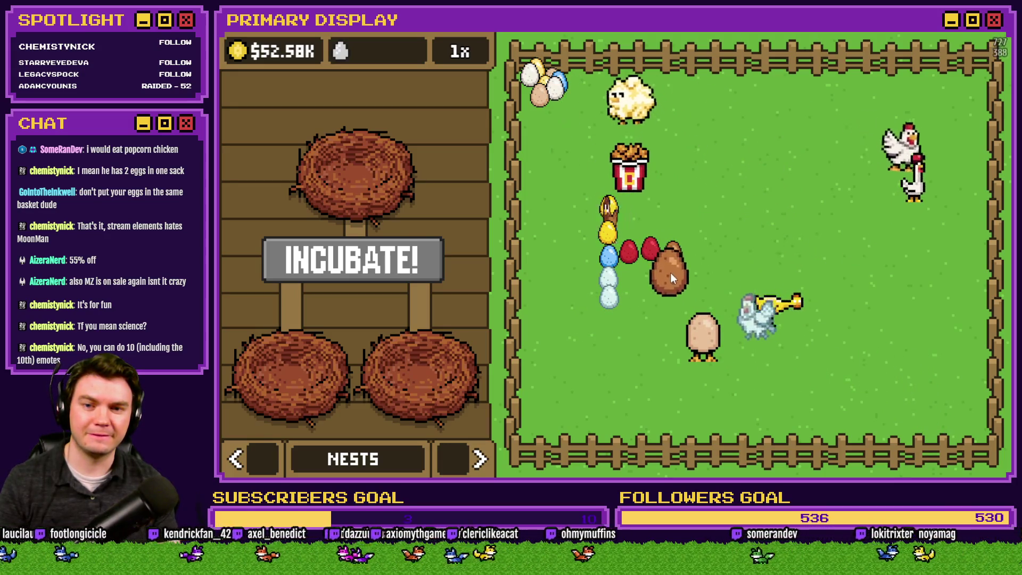
pyautogui.moveTo(549, 105); pyautogui.dragTo(672, 292)
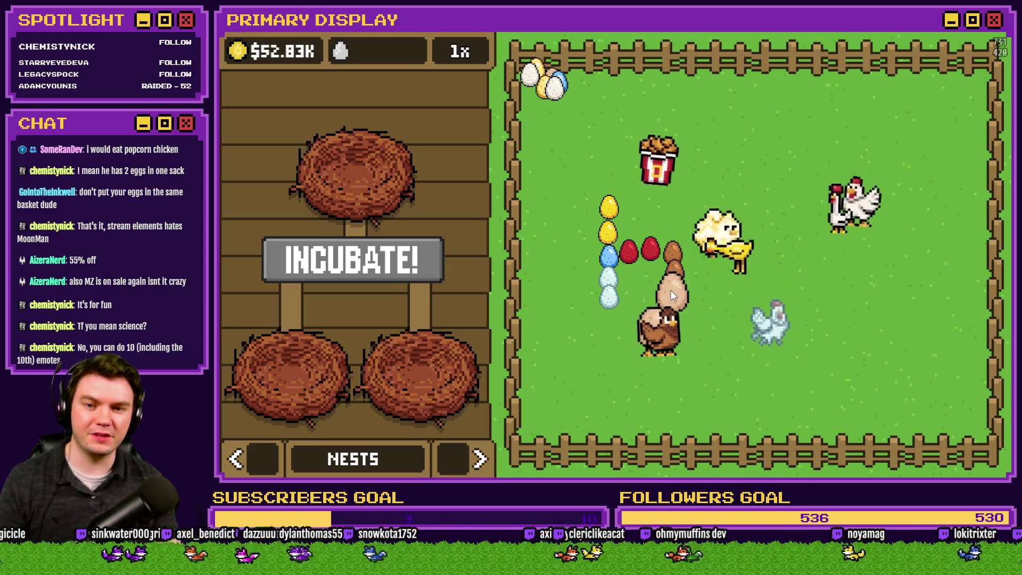
pyautogui.moveTo(551, 82); pyautogui.dragTo(676, 226)
pyautogui.moveTo(546, 85)
pyautogui.mouseDown()
pyautogui.moveTo(620, 138)
pyautogui.moveTo(676, 224)
pyautogui.moveTo(717, 210)
pyautogui.mouseUp()
pyautogui.moveTo(558, 82)
pyautogui.mouseDown()
pyautogui.moveTo(739, 198)
pyautogui.moveTo(540, 75)
pyautogui.moveTo(781, 196)
pyautogui.moveTo(770, 201)
pyautogui.mouseUp()
pyautogui.moveTo(531, 75); pyautogui.dragTo(737, 184)
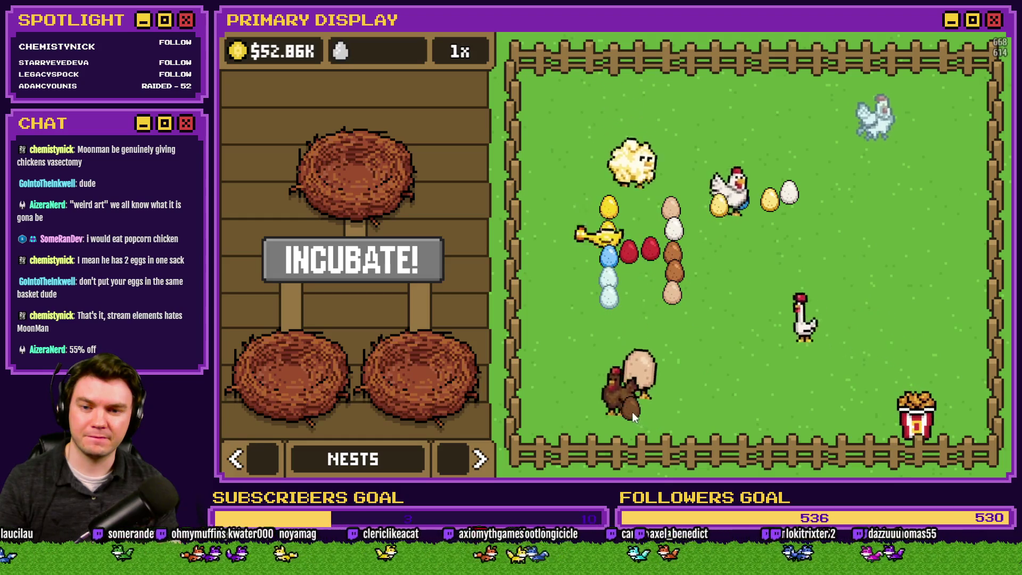
# - Move pen eggs into the top and bottom-left nests, and line the rest up in the pen's columns
pyautogui.moveTo(597, 423); pyautogui.dragTo(324, 379)
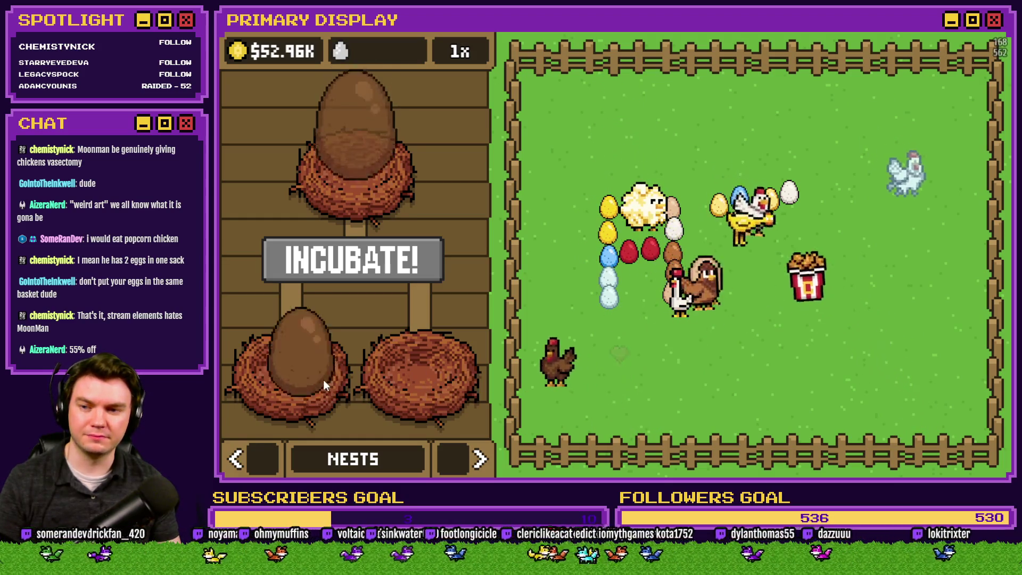
pyautogui.moveTo(551, 379)
pyautogui.mouseDown()
pyautogui.moveTo(363, 374)
pyautogui.moveTo(554, 358)
pyautogui.moveTo(743, 233)
pyautogui.moveTo(757, 210)
pyautogui.mouseUp()
pyautogui.moveTo(344, 306)
pyautogui.mouseDown()
pyautogui.moveTo(756, 248)
pyautogui.moveTo(759, 226)
pyautogui.mouseUp()
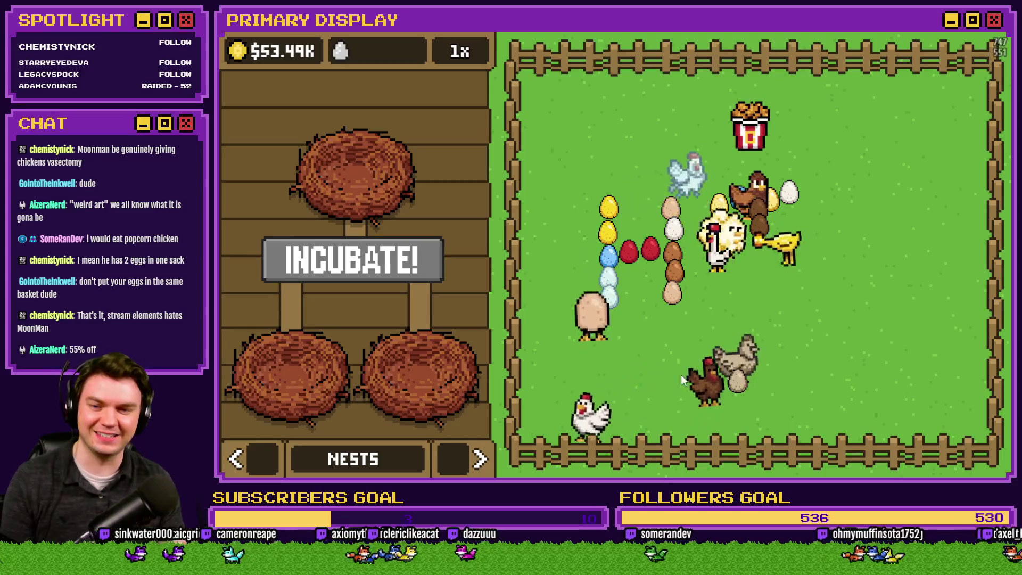
pyautogui.moveTo(732, 394)
pyautogui.mouseDown()
pyautogui.moveTo(440, 405)
pyautogui.moveTo(287, 371)
pyautogui.mouseUp()
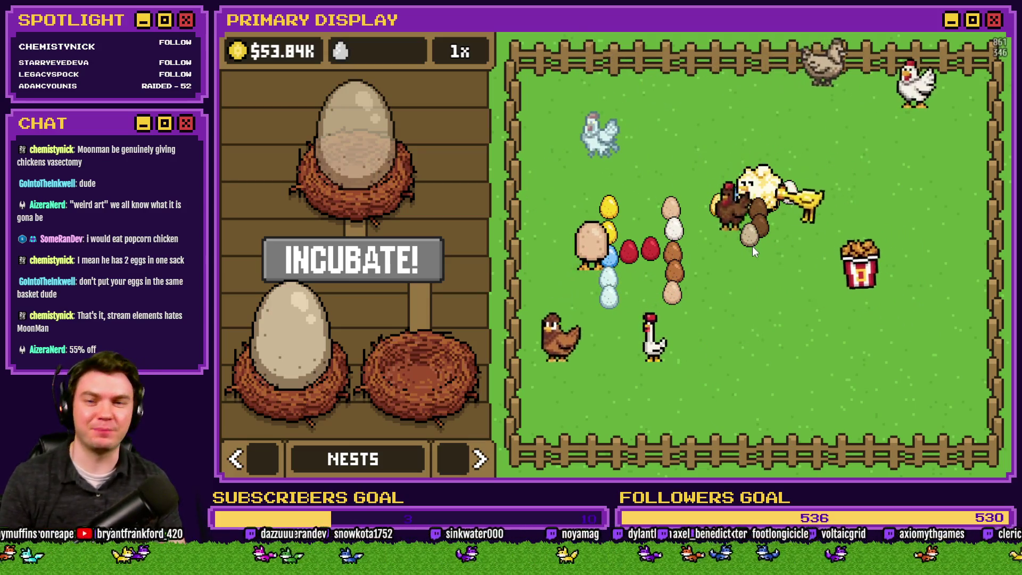
pyautogui.moveTo(274, 347)
pyautogui.mouseDown()
pyautogui.moveTo(647, 315)
pyautogui.moveTo(748, 272)
pyautogui.mouseUp()
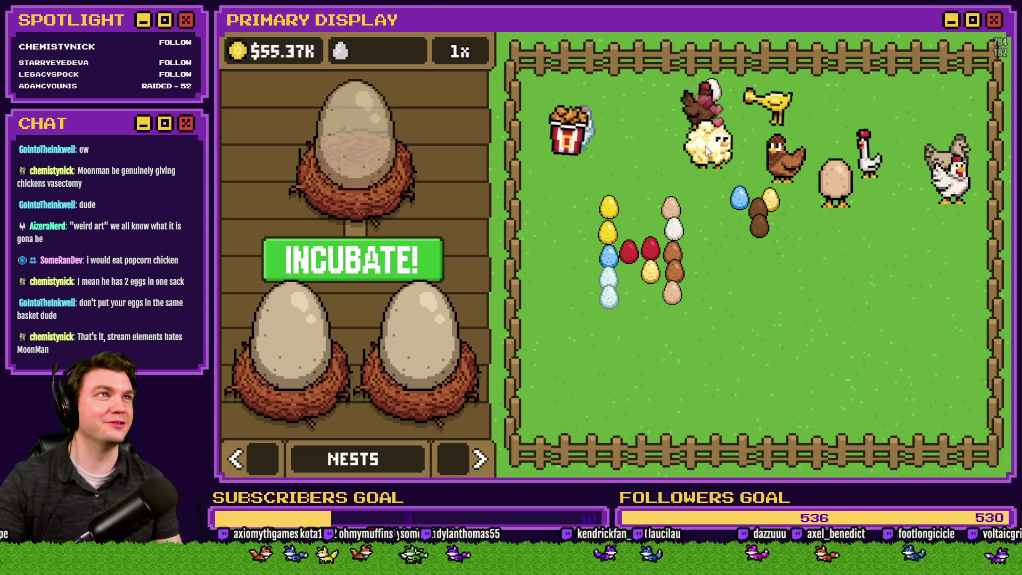
# - Switch the shop panel from NESTS to the CHICKENS upgrade list with prices
pyautogui.click(479, 459)
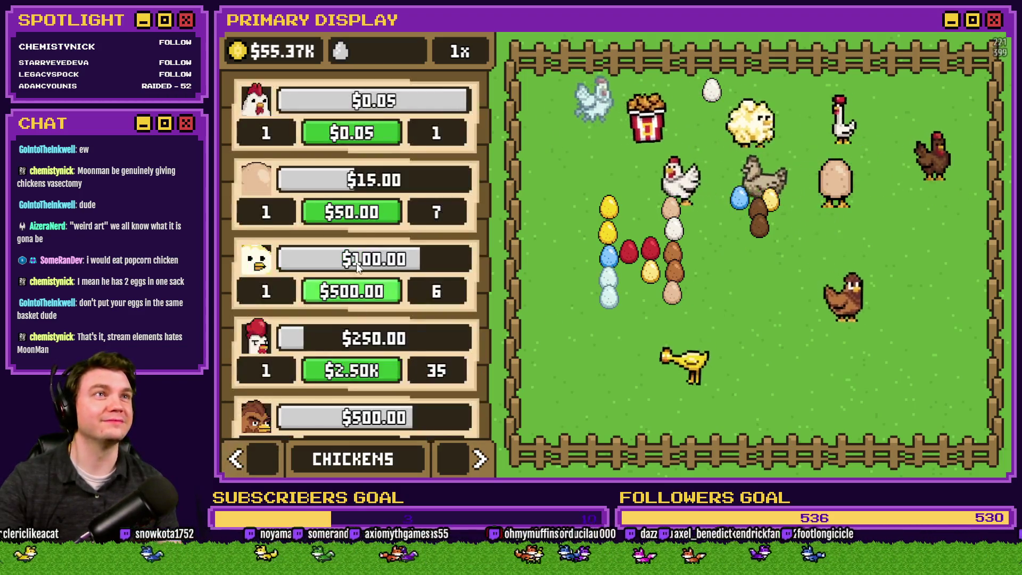
# - Buy chickens at 100x, raising the Leghorn to 301 and the second chicken to 201, then reset to 1x and return to nests
pyautogui.scroll(-2, 344, 365)
pyautogui.click(464, 59)
pyautogui.click(465, 59)
pyautogui.click(464, 59)
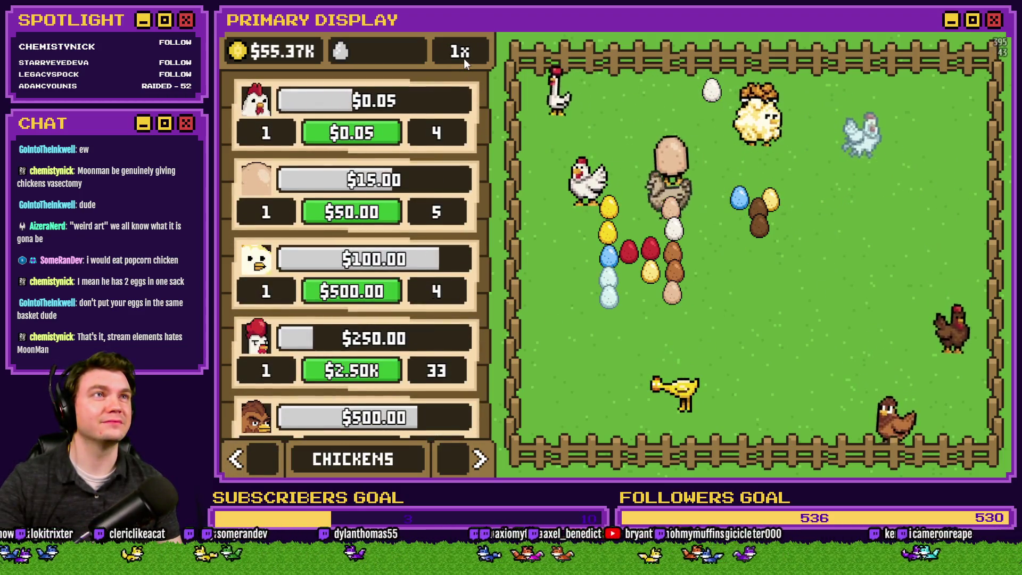
pyautogui.click(464, 58)
pyautogui.click(464, 56)
pyautogui.click(353, 212)
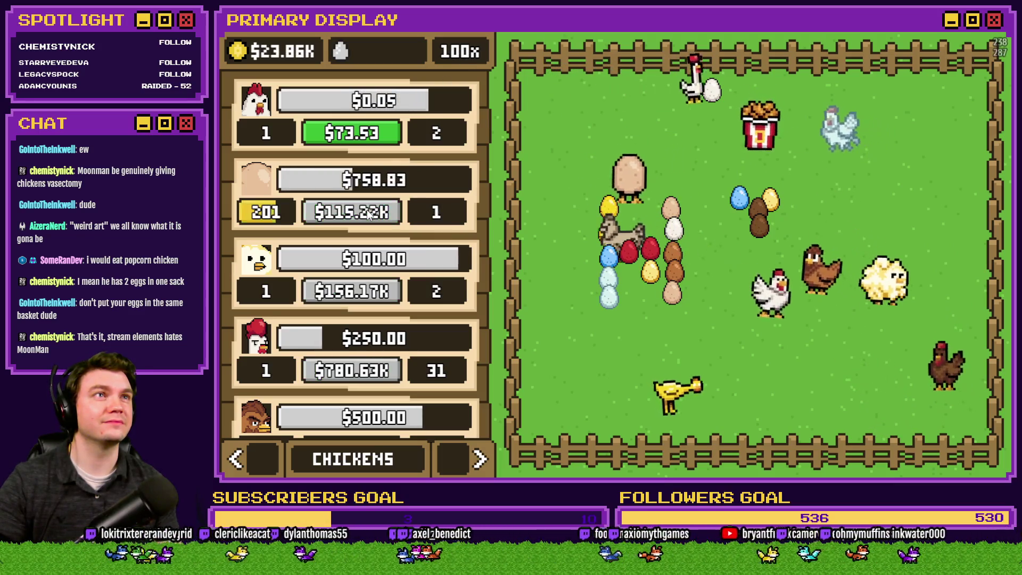
pyautogui.click(375, 137)
pyautogui.click(375, 137)
pyautogui.click(375, 138)
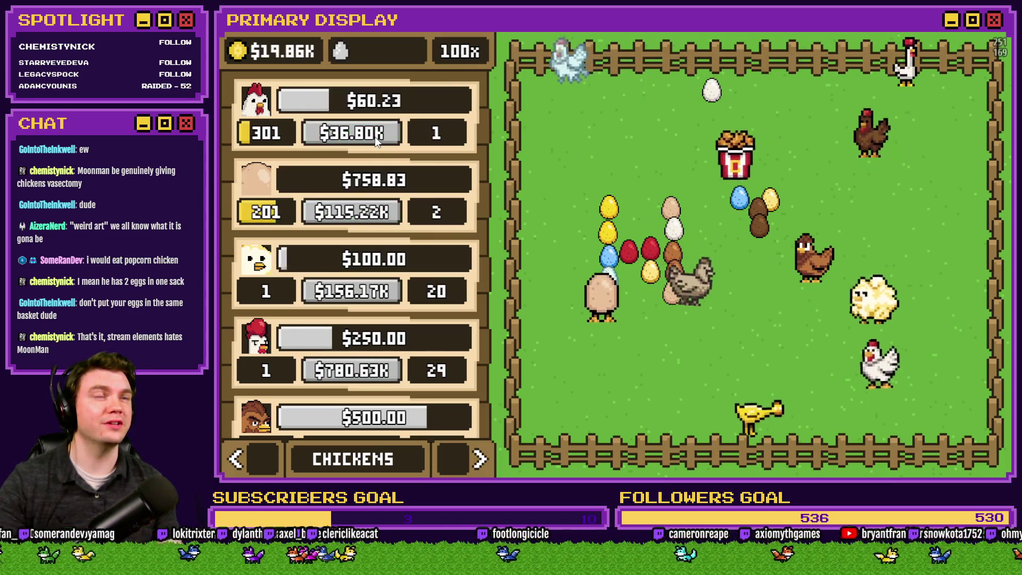
pyautogui.click(464, 54)
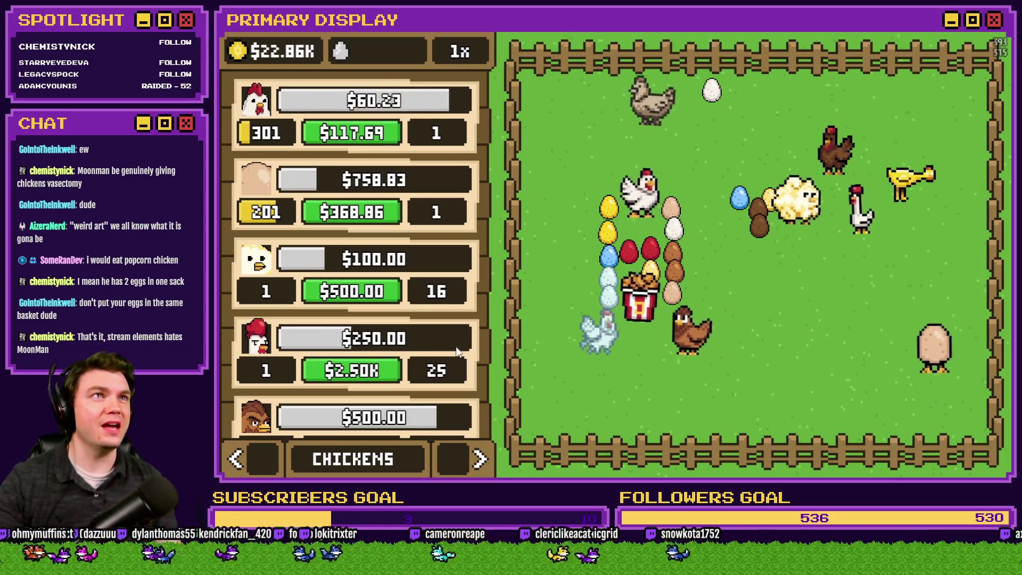
pyautogui.click(479, 458)
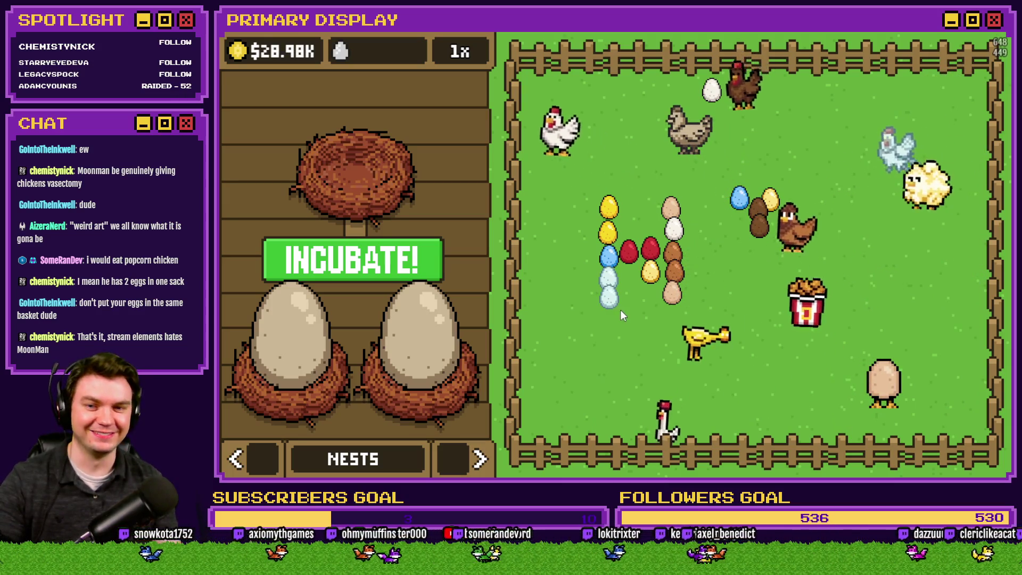
# - Reshape the yellow, blue, brown and red eggs into a rounded loop, and return the right nest's egg to the pen
pyautogui.moveTo(647, 278)
pyautogui.mouseDown()
pyautogui.moveTo(653, 202)
pyautogui.moveTo(624, 184)
pyautogui.mouseUp()
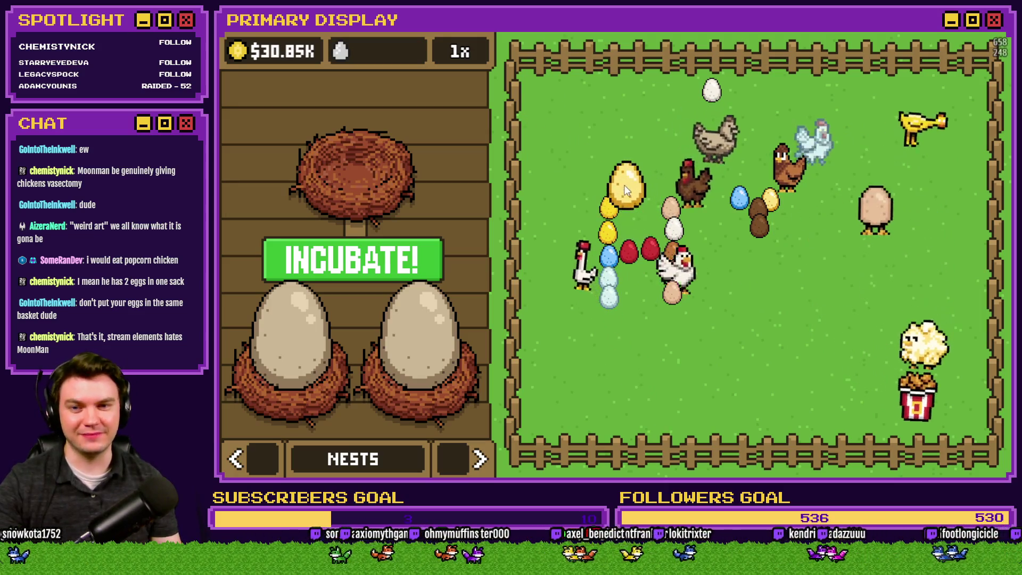
pyautogui.moveTo(739, 199)
pyautogui.mouseDown()
pyautogui.moveTo(653, 177)
pyautogui.moveTo(668, 221)
pyautogui.moveTo(666, 185)
pyautogui.mouseUp()
pyautogui.moveTo(759, 233)
pyautogui.mouseDown()
pyautogui.moveTo(624, 314)
pyautogui.moveTo(633, 294)
pyautogui.mouseUp()
pyautogui.moveTo(764, 211); pyautogui.dragTo(669, 295)
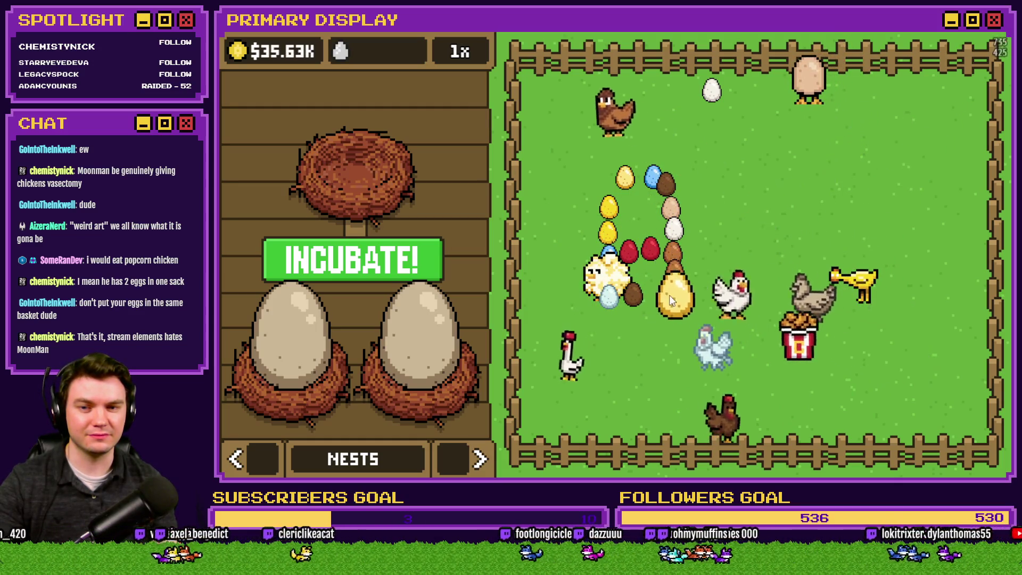
pyautogui.moveTo(650, 247); pyautogui.dragTo(653, 213)
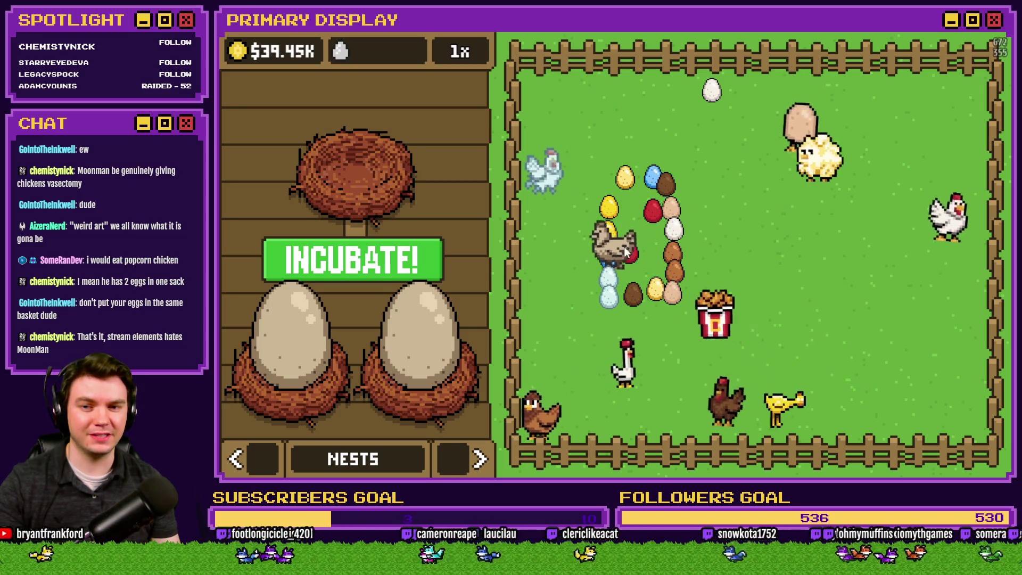
pyautogui.moveTo(626, 256); pyautogui.dragTo(629, 212)
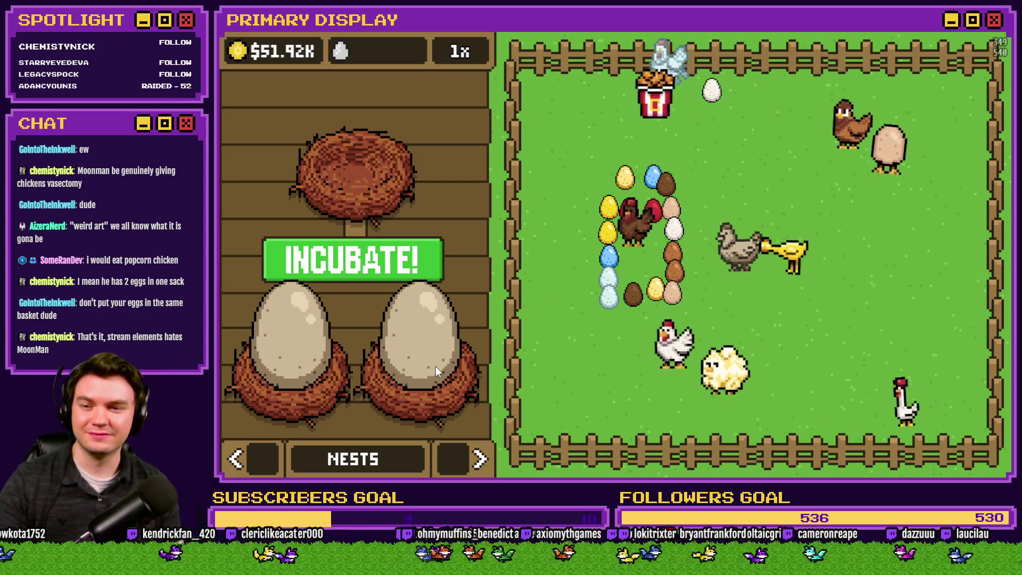
pyautogui.moveTo(435, 367); pyautogui.dragTo(588, 341)
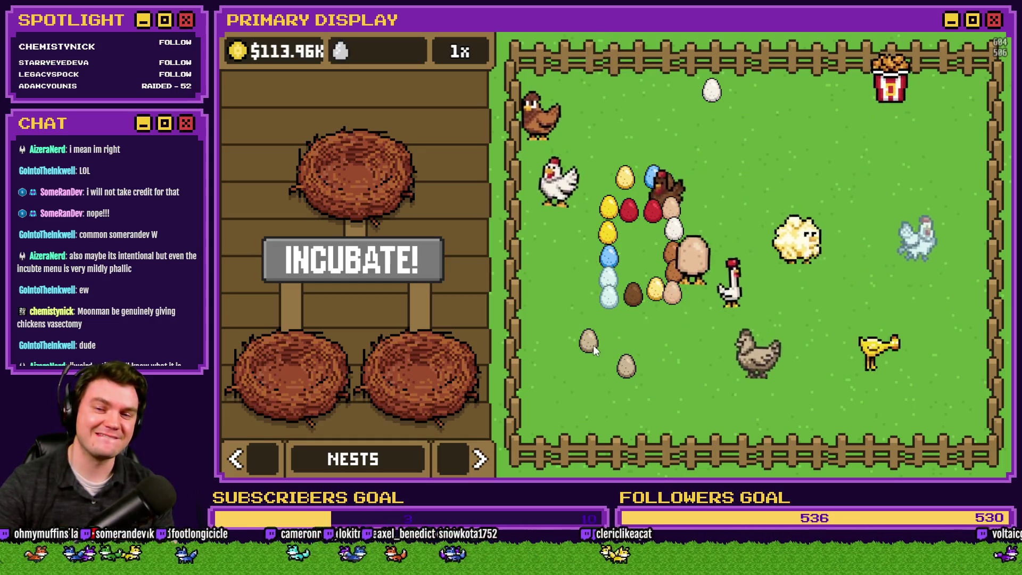
# - Put blue eggs in the top and bottom-left nests and a red egg in the bottom-right nest
pyautogui.moveTo(593, 345); pyautogui.dragTo(435, 367)
pyautogui.moveTo(632, 296); pyautogui.dragTo(432, 330)
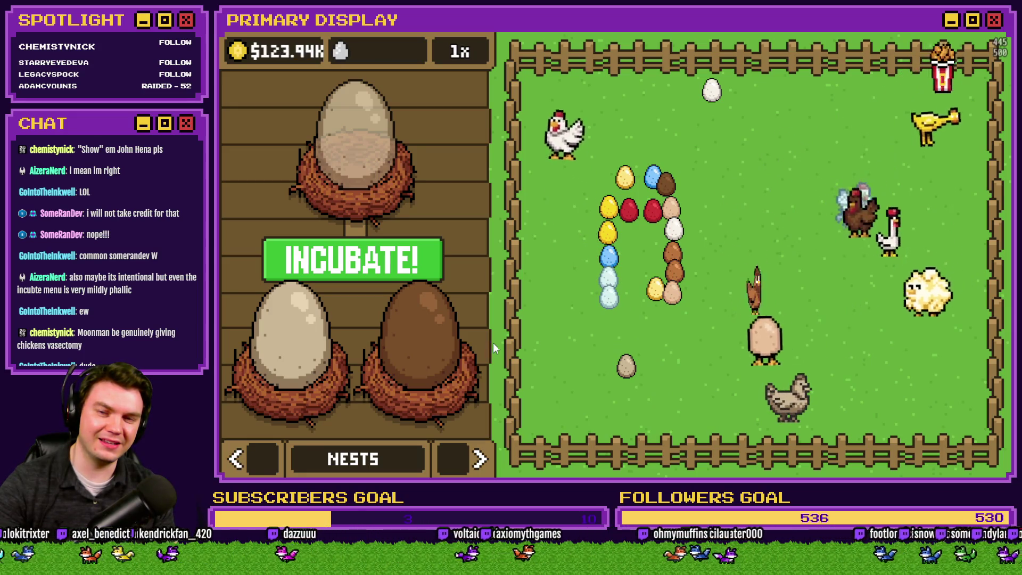
pyautogui.click(607, 258)
pyautogui.moveTo(628, 213); pyautogui.dragTo(448, 318)
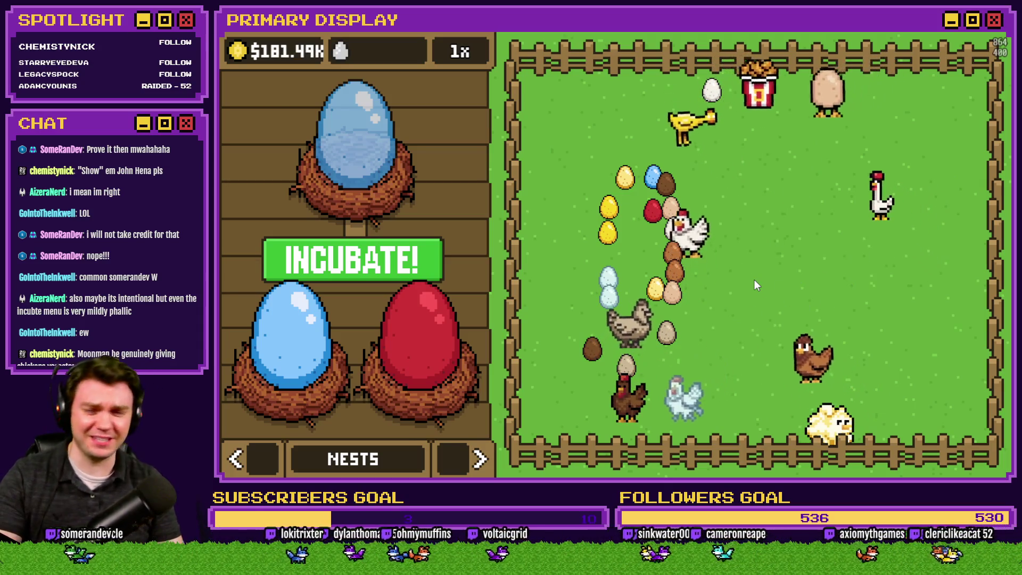
# - Swap the nest eggs: clear them, add blue eggs, set the red egg in the right nest, and pile the rest in the pen
pyautogui.click(440, 265)
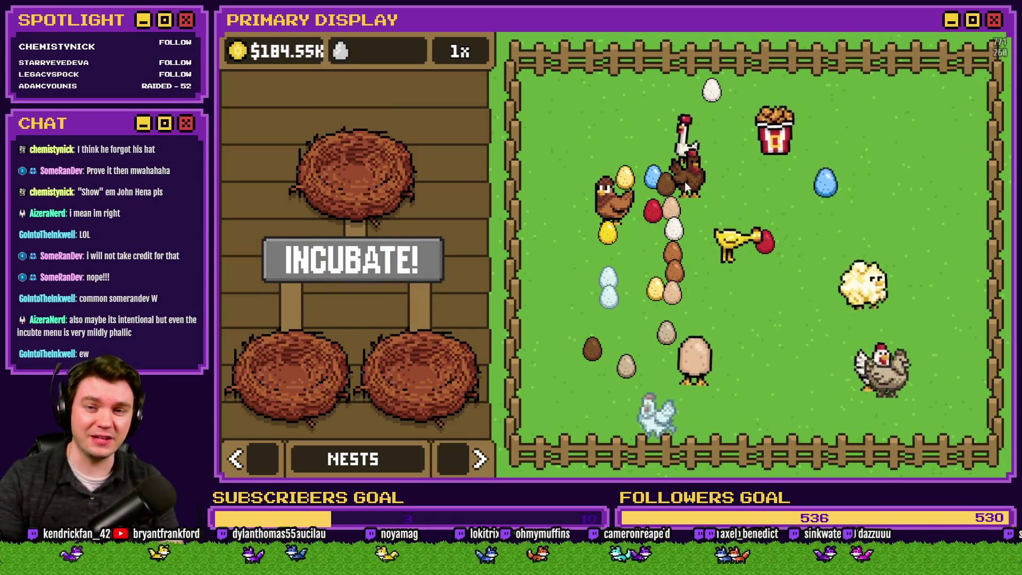
pyautogui.click(704, 196)
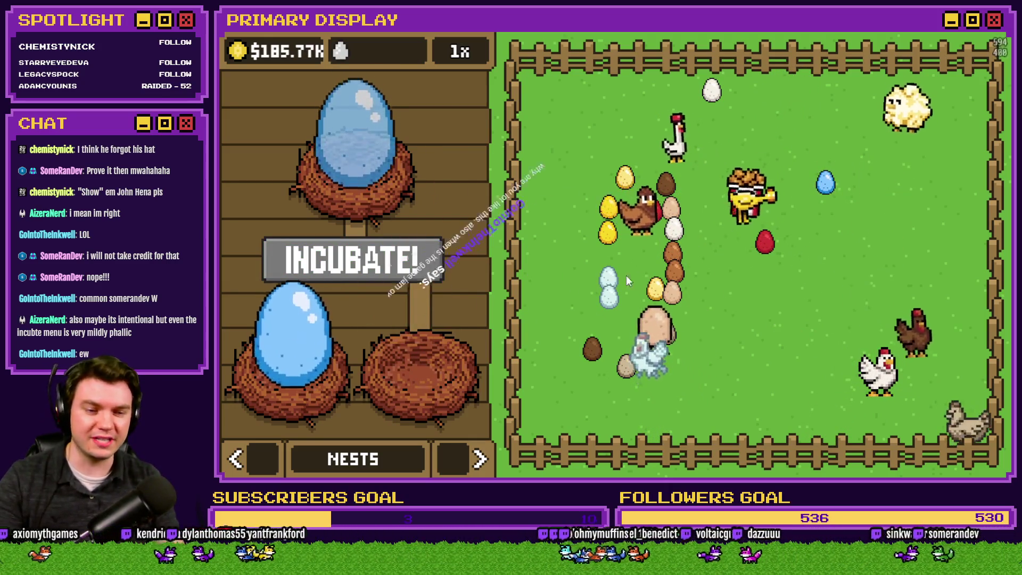
pyautogui.click(820, 188)
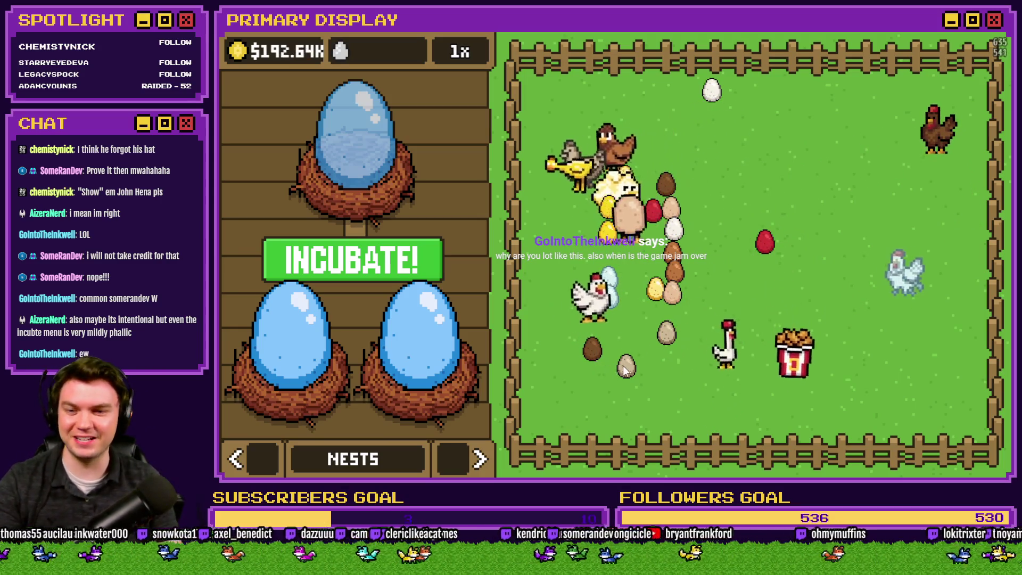
pyautogui.moveTo(619, 371); pyautogui.dragTo(647, 246)
pyautogui.moveTo(592, 347); pyautogui.dragTo(650, 260)
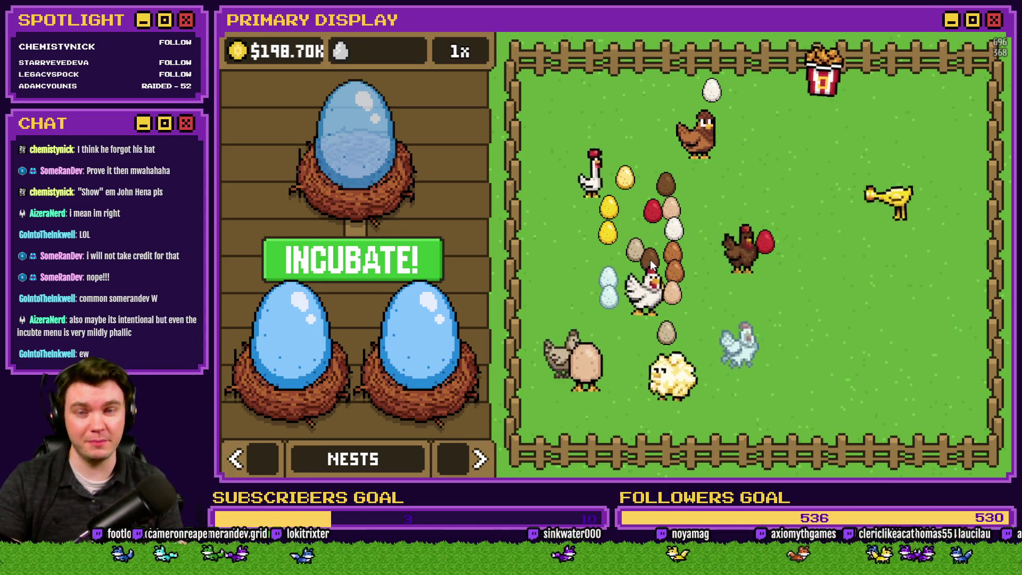
pyautogui.moveTo(765, 242)
pyautogui.mouseDown()
pyautogui.moveTo(412, 340)
pyautogui.moveTo(563, 309)
pyautogui.mouseUp()
pyautogui.moveTo(633, 222)
pyautogui.mouseDown()
pyautogui.moveTo(298, 340)
pyautogui.moveTo(523, 359)
pyautogui.mouseUp()
pyautogui.moveTo(542, 322); pyautogui.dragTo(423, 349)
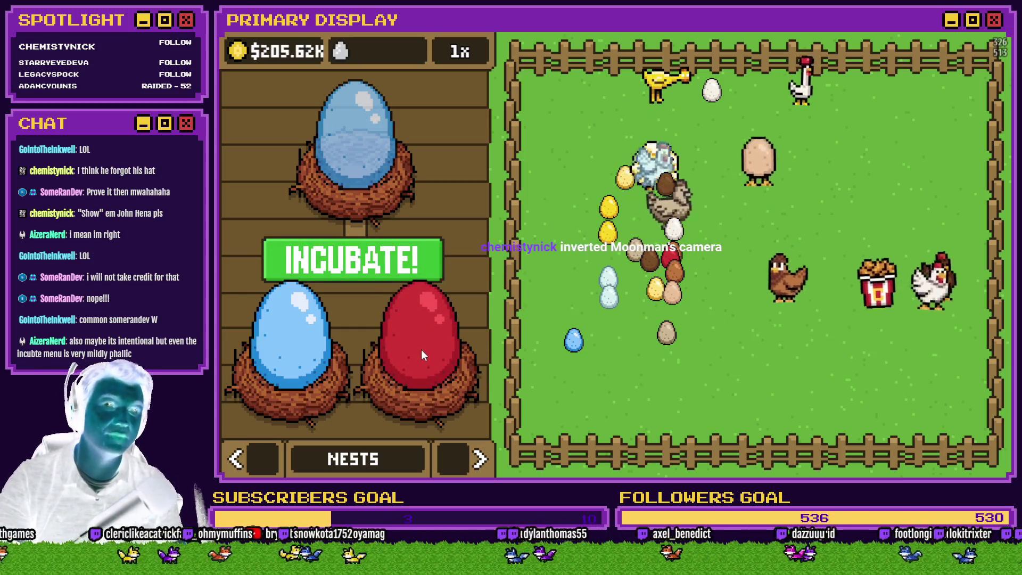
pyautogui.moveTo(300, 349)
pyautogui.mouseDown()
pyautogui.moveTo(622, 340)
pyautogui.moveTo(276, 351)
pyautogui.mouseUp()
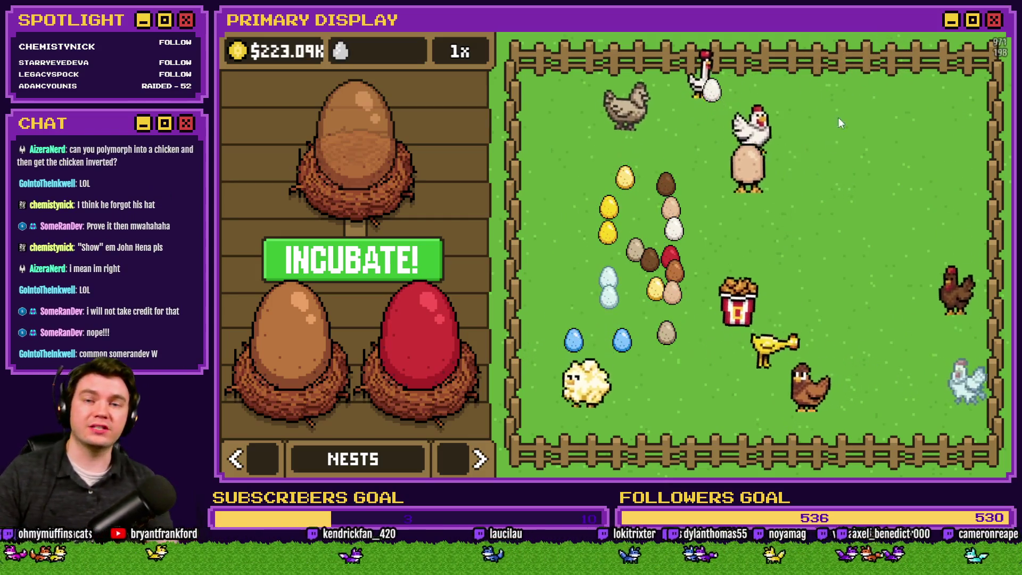
# - Close the playtest with Alt+F4 and show the itch.io Bad Ideas Game Jam 2026 countdown in the browser
pyautogui.hotkey('alt', 'F4')
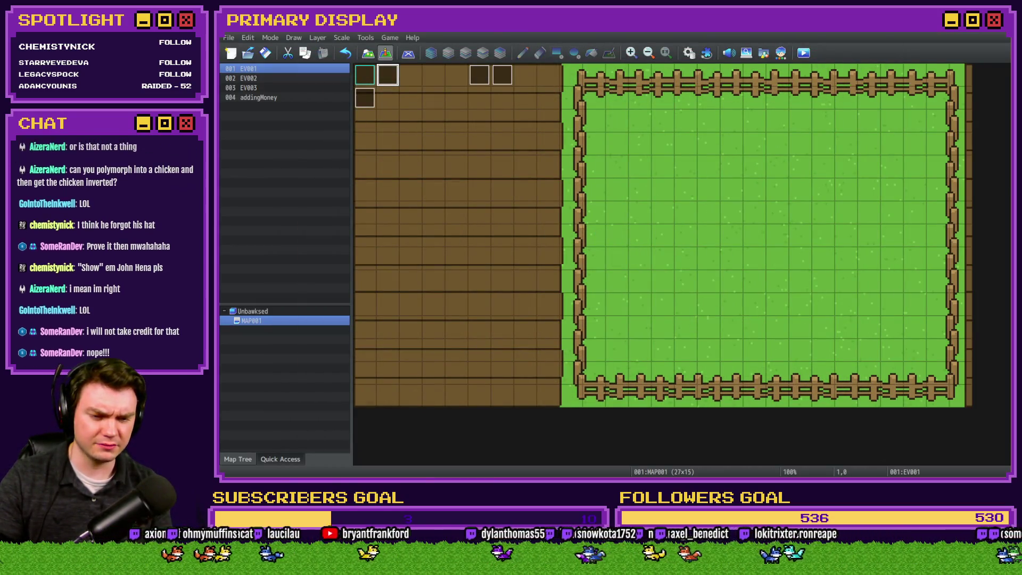
pyautogui.hotkey('alt', 'Tab')
pyautogui.scroll(15, 588, 318)
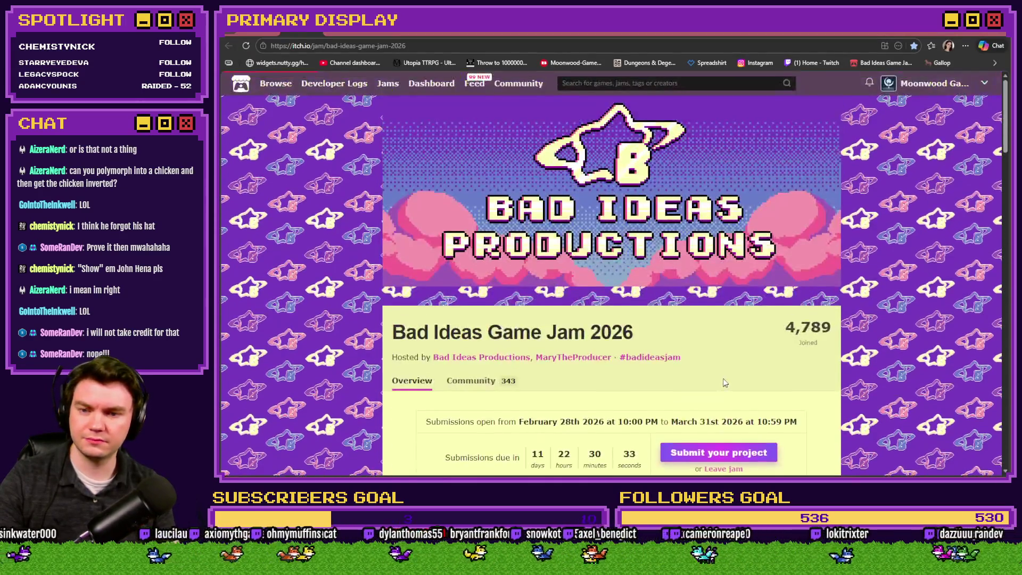
pyautogui.scroll(-3, 588, 318)
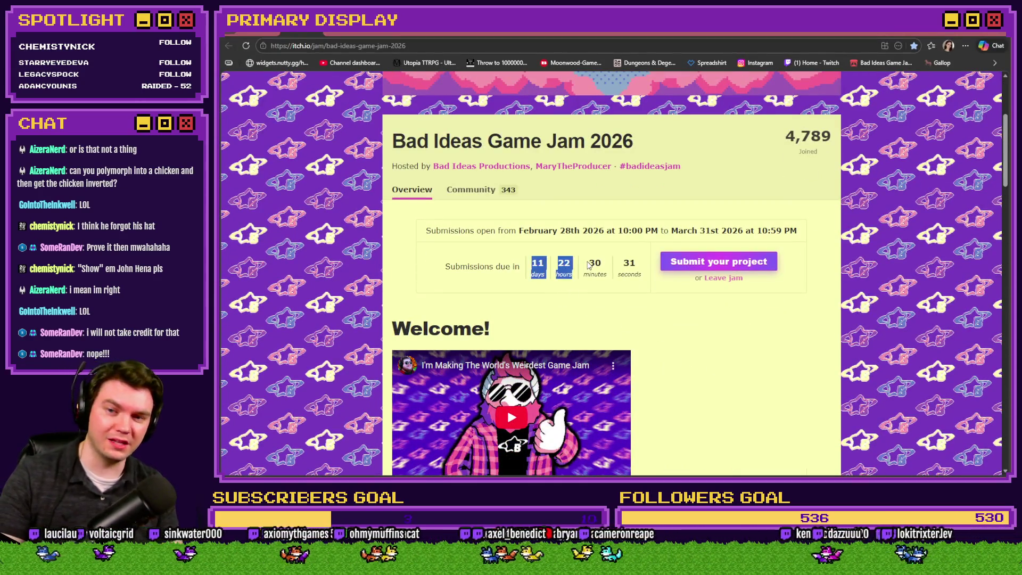